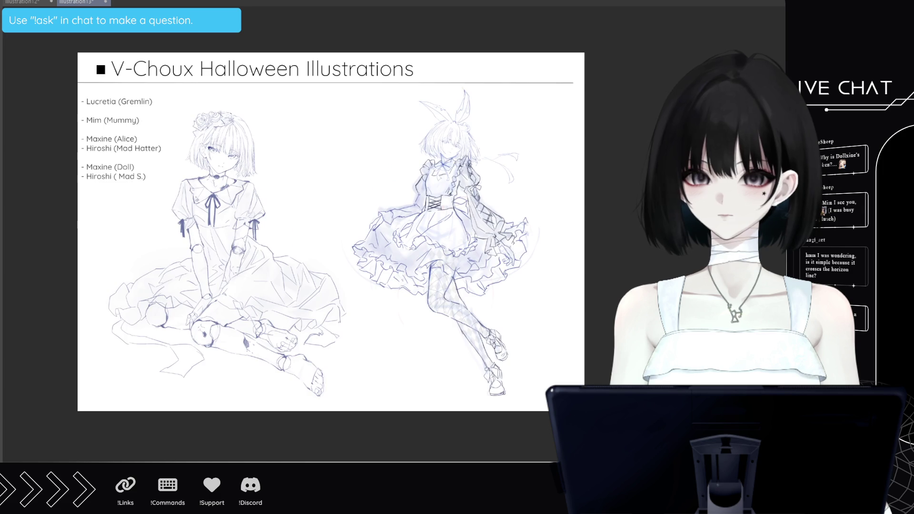
# - Zoom the Halloween sketch page in and out, then bring up the blank Illustration15 canvas
pyautogui.hotkey('ctrl', '+')
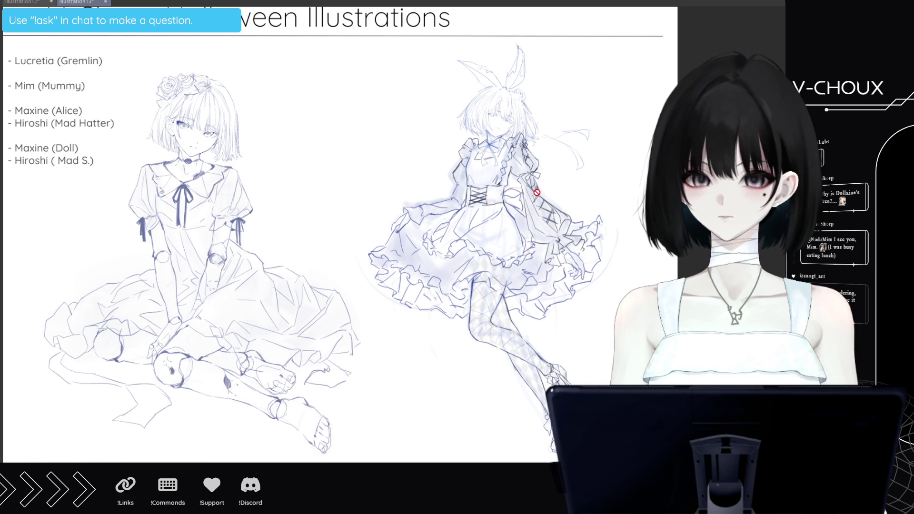
pyautogui.scroll(-1, 536, 192)
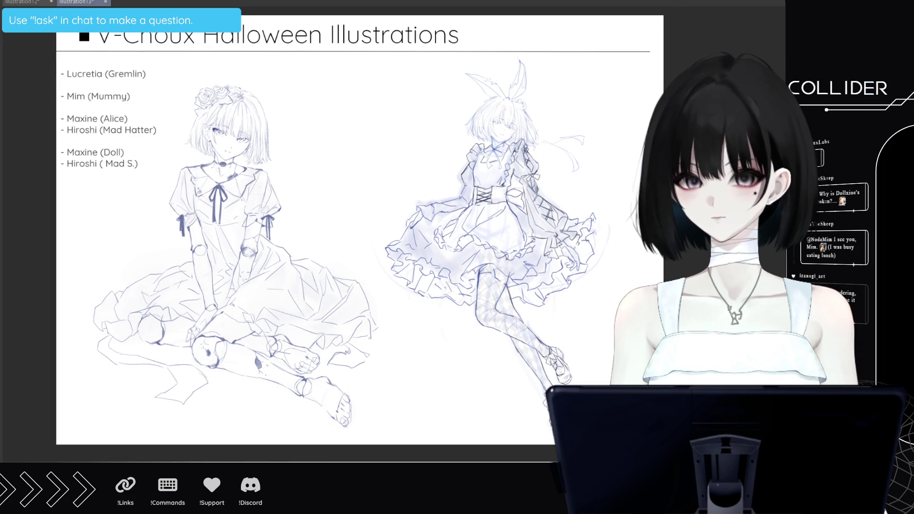
pyautogui.scroll(-1, 566, 195)
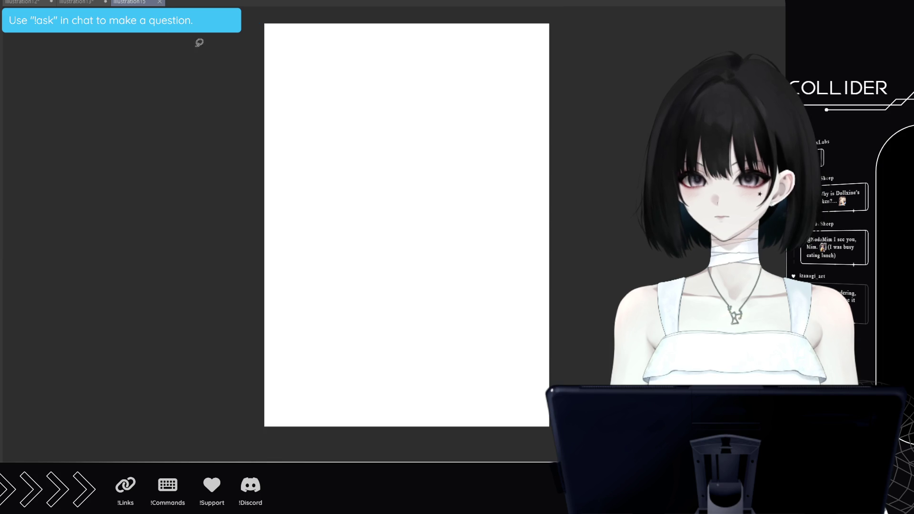
# - Paste the seated doll sketch into Illustration15 and enlarge it to fill most of the page
pyautogui.hotkey('ctrl', 'shift', 'Tab')
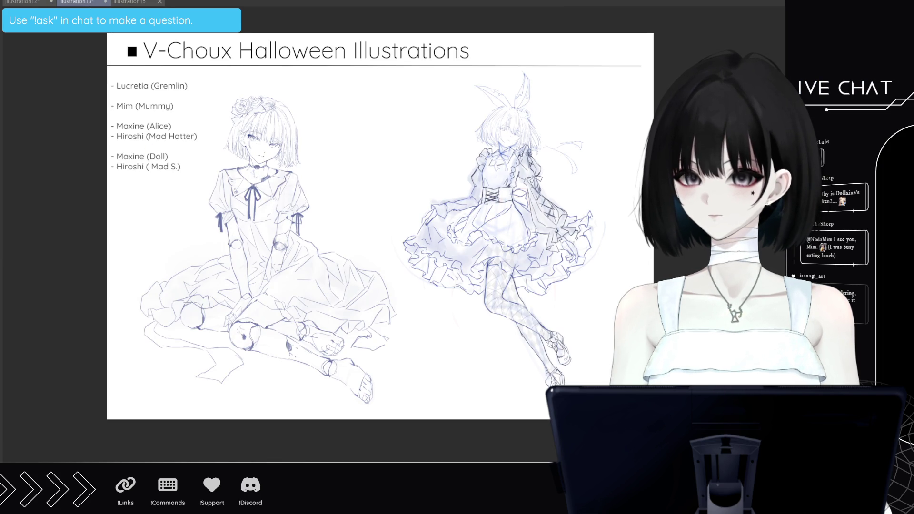
pyautogui.hotkey('ctrl', 'Tab')
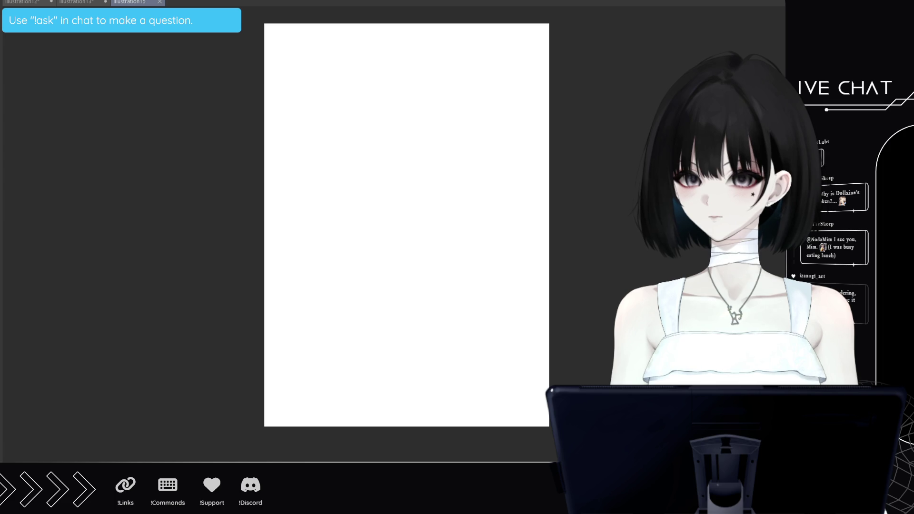
pyautogui.hotkey('ctrl', 'v')
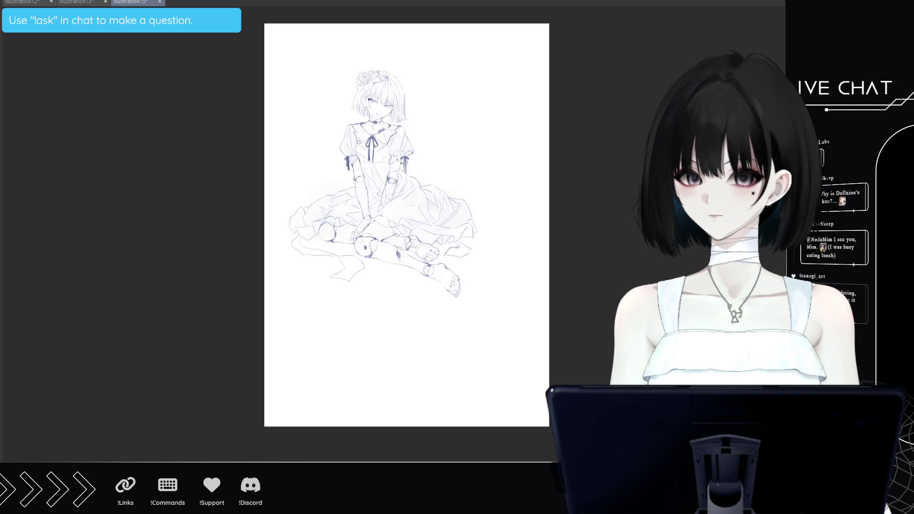
pyautogui.hotkey('ctrl', 't')
pyautogui.moveTo(485, 184)
pyautogui.mouseDown()
pyautogui.moveTo(555, 190)
pyautogui.moveTo(560, 204)
pyautogui.moveTo(536, 224)
pyautogui.moveTo(520, 255)
pyautogui.moveTo(555, 216)
pyautogui.moveTo(525, 228)
pyautogui.mouseUp()
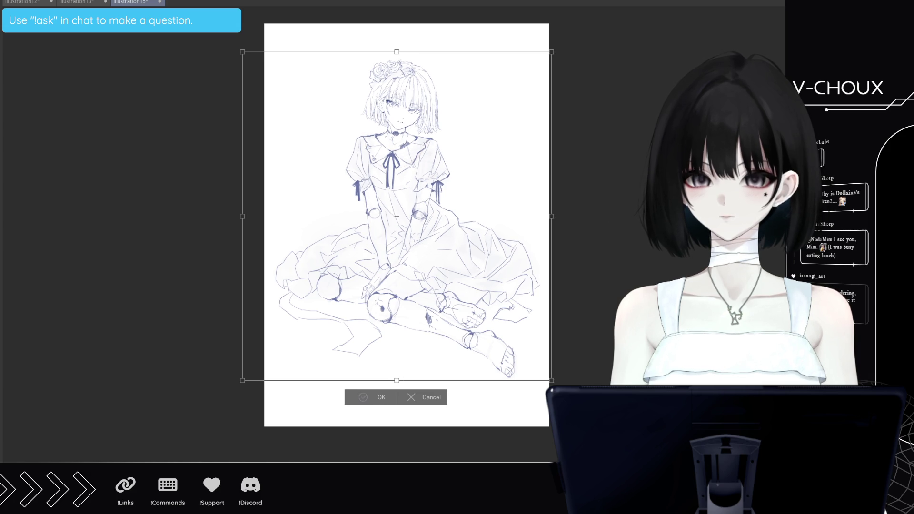
pyautogui.click(378, 397)
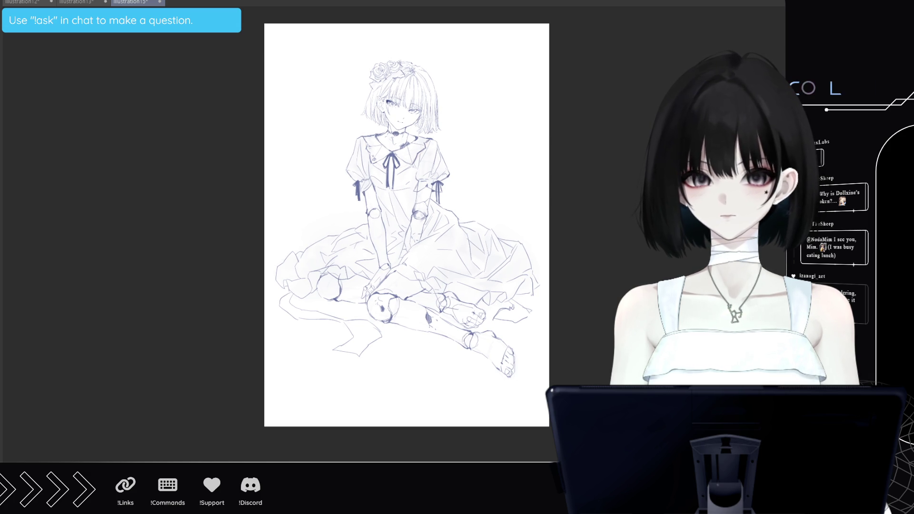
pyautogui.click(76, 2)
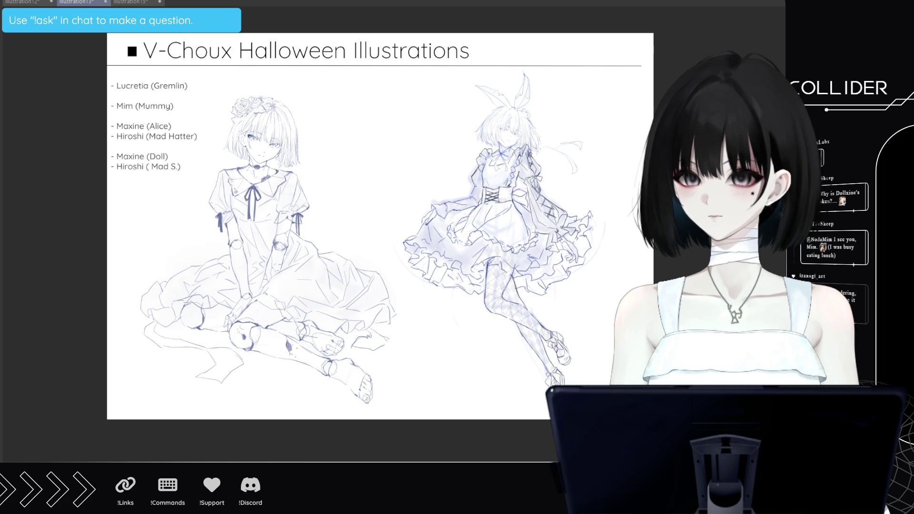
pyautogui.click(112, 3)
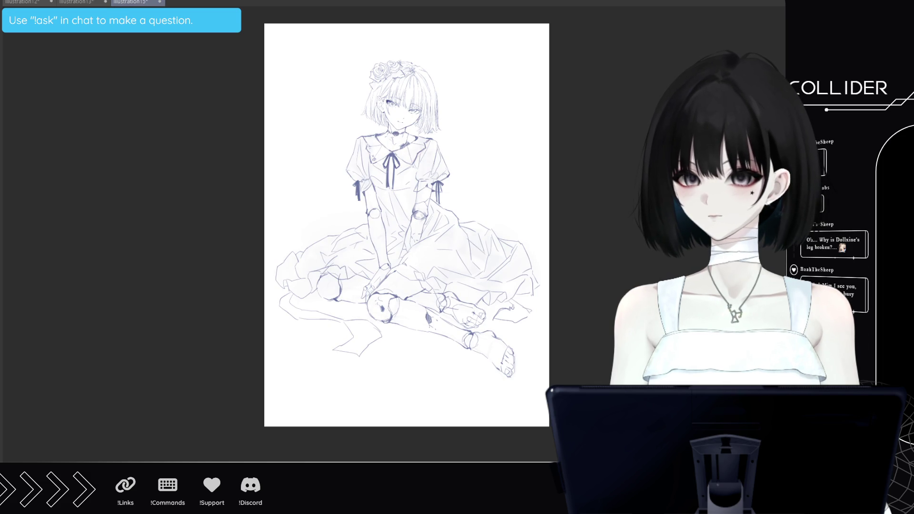
# - Paste the bunny-eared girl sketch, centre it slightly lower and shrink it a little
pyautogui.hotkey('ctrl', 'z')
pyautogui.hotkey('ctrl', 't')
pyautogui.moveTo(552, 143)
pyautogui.mouseDown()
pyautogui.moveTo(406, 204)
pyautogui.moveTo(388, 238)
pyautogui.moveTo(400, 116)
pyautogui.moveTo(412, 58)
pyautogui.moveTo(431, 32)
pyautogui.moveTo(432, 0)
pyautogui.mouseUp()
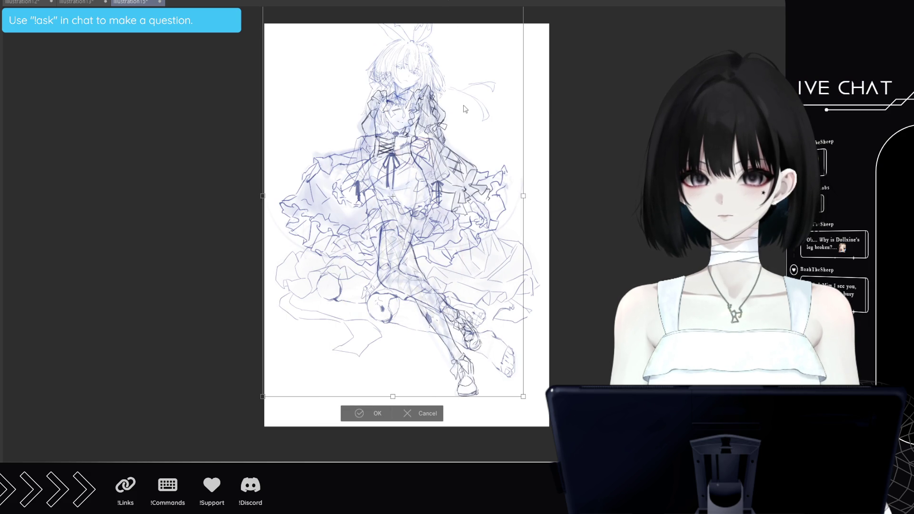
pyautogui.moveTo(464, 99); pyautogui.dragTo(467, 129)
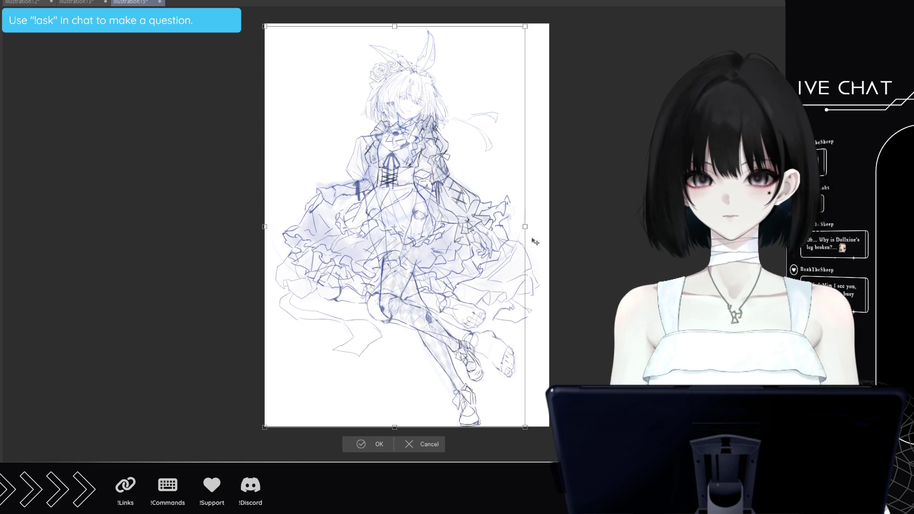
pyautogui.moveTo(525, 227); pyautogui.dragTo(495, 221)
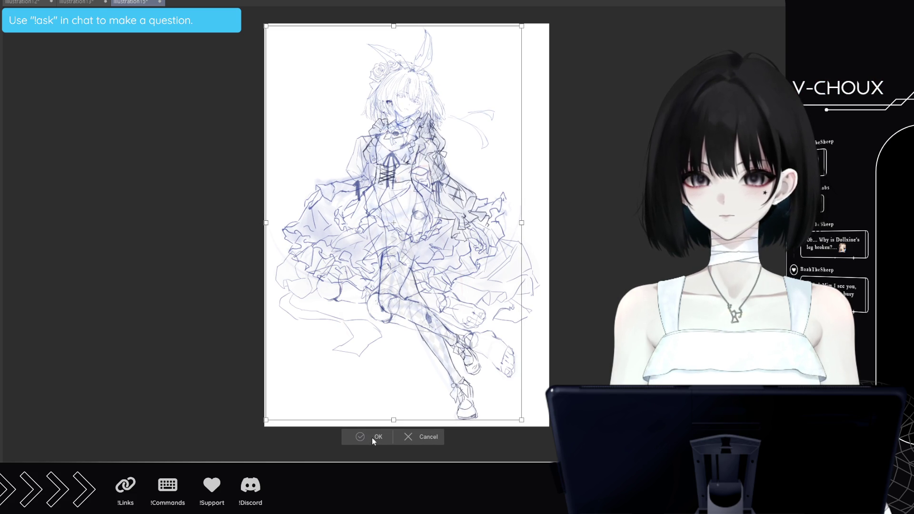
pyautogui.press('Return')
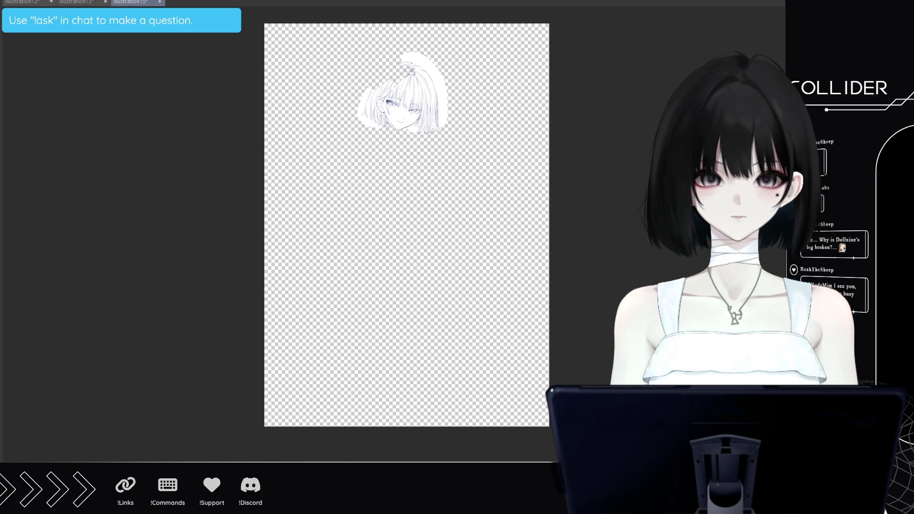
# - Show the seated sketch layer again over the white Paper layer with light-blue Layer Color
pyautogui.hotkey('ctrl', 'z')
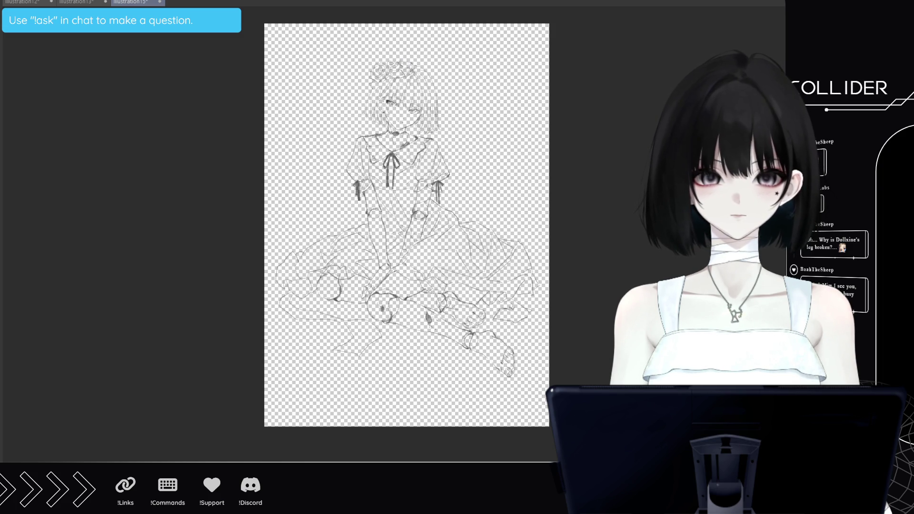
pyautogui.hotkey('ctrl', 'z')
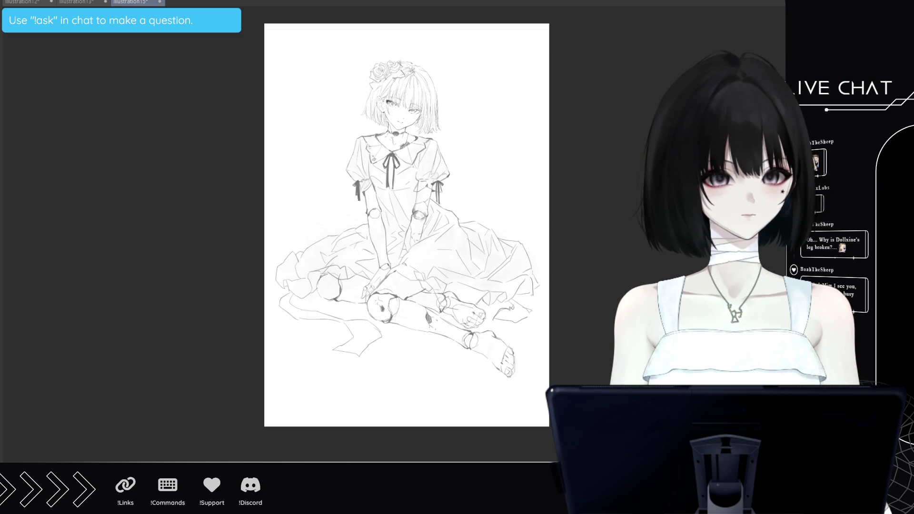
pyautogui.hotkey('ctrl', 'z')
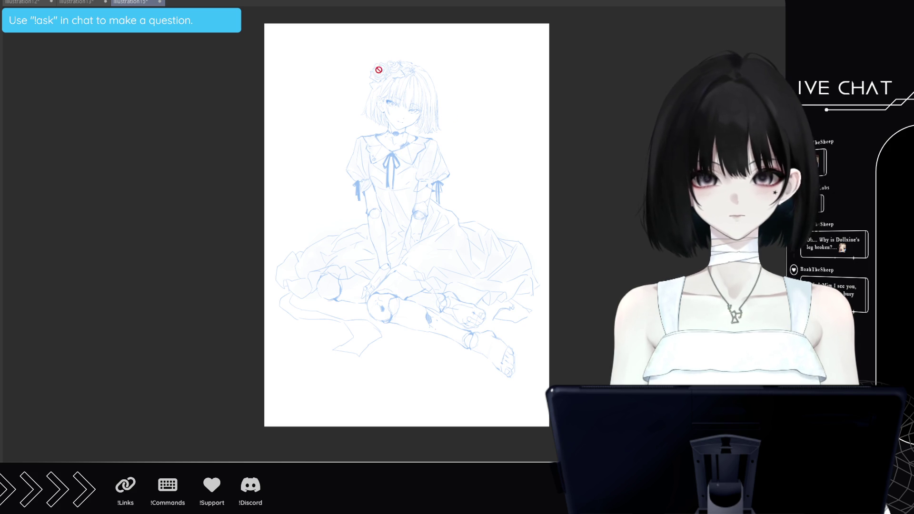
pyautogui.scroll(5, 393, 81)
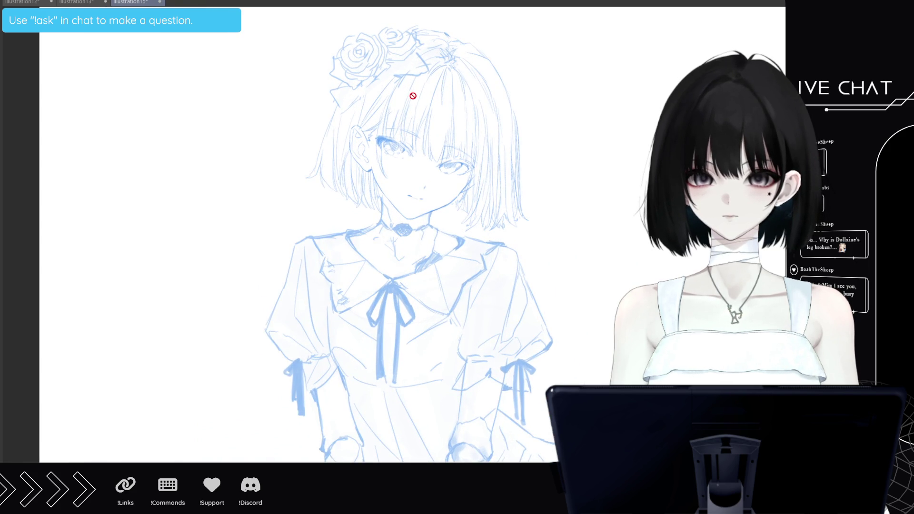
pyautogui.scroll(-5, 412, 95)
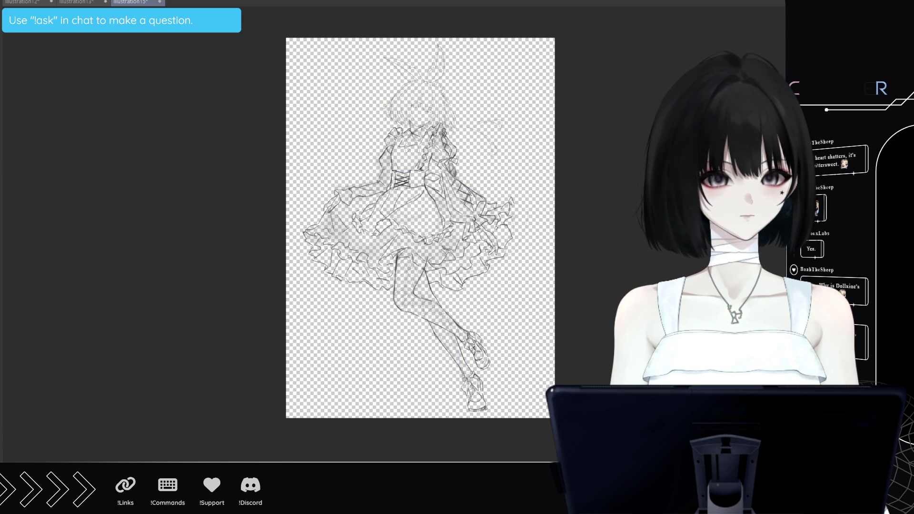
# - Zoom in on the doll girl's head, rose crown and ribbon collar to inspect the lines
pyautogui.scroll(1, 415, 86)
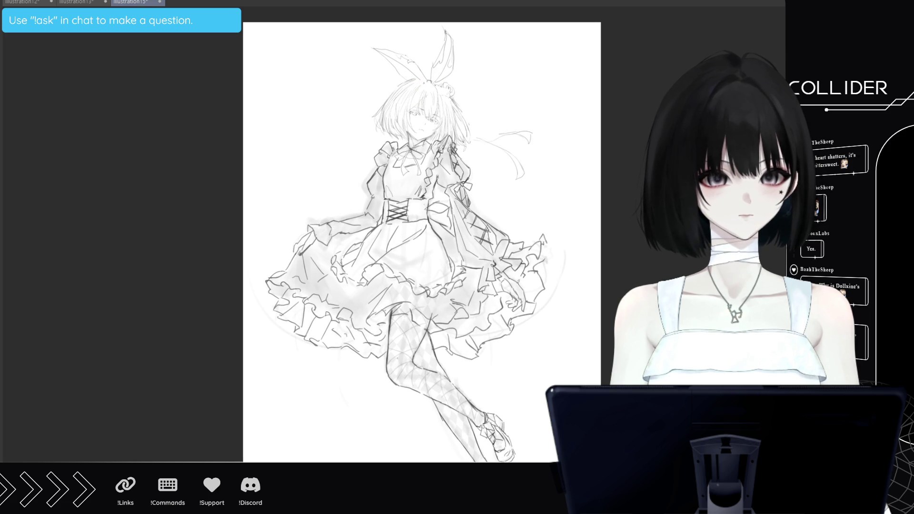
pyautogui.scroll(2, 451, 101)
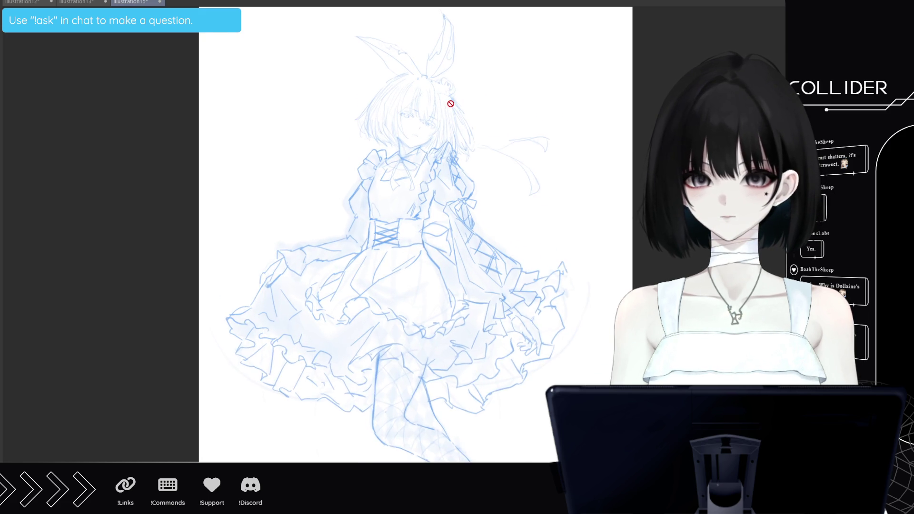
pyautogui.scroll(-2, 451, 103)
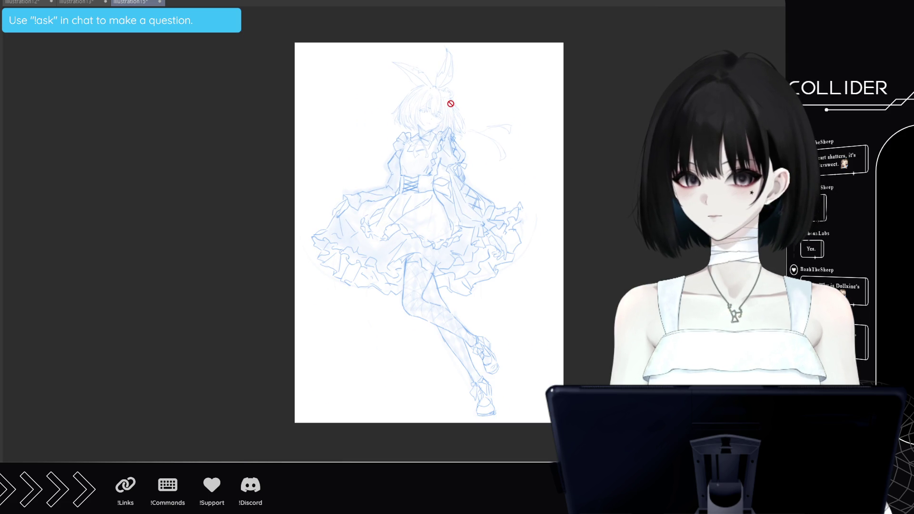
pyautogui.scroll(1, 539, 155)
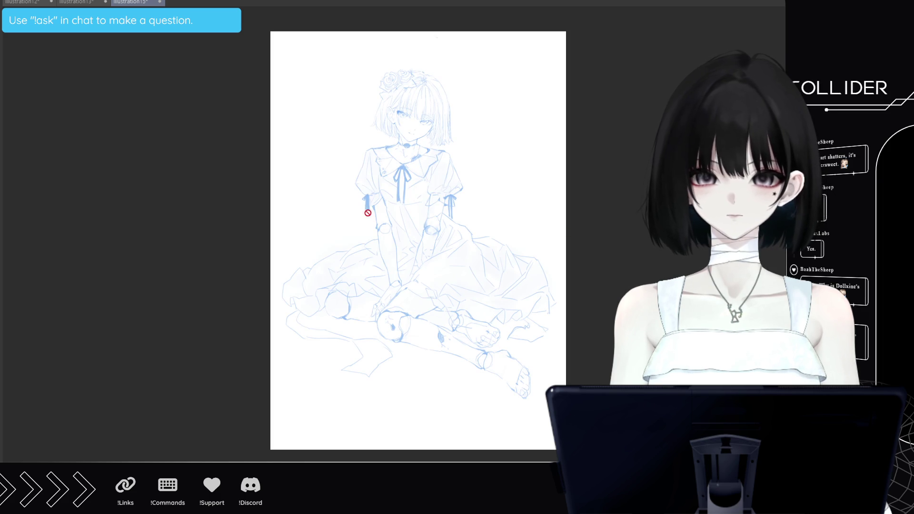
pyautogui.scroll(1, 521, 238)
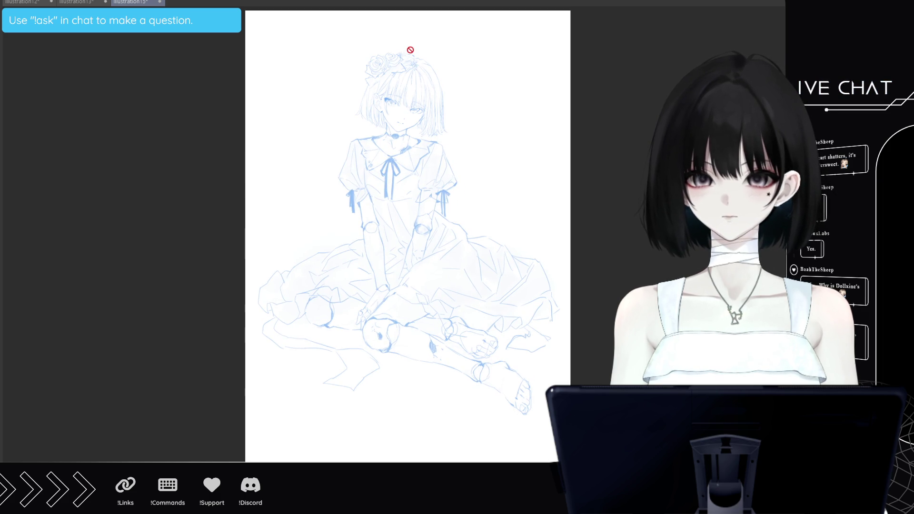
pyautogui.scroll(1, 410, 49)
pyautogui.scroll(1, 408, 55)
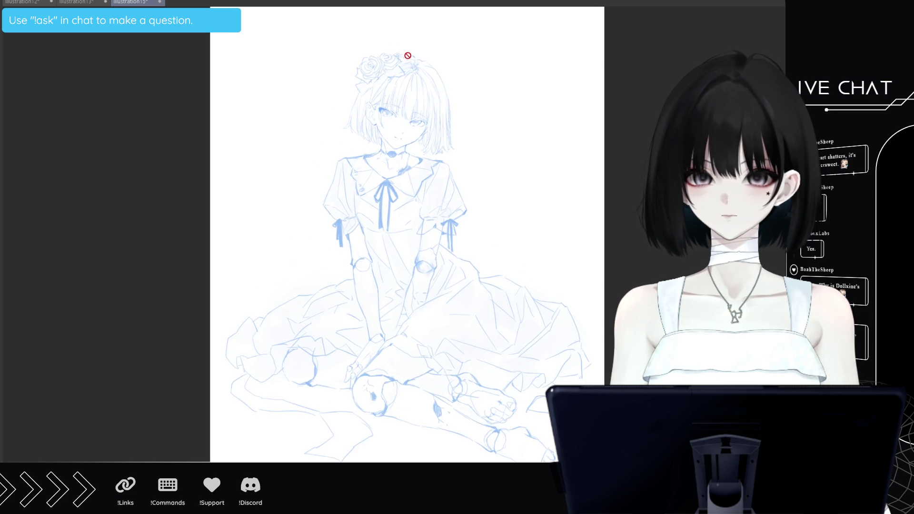
pyautogui.scroll(8, 408, 55)
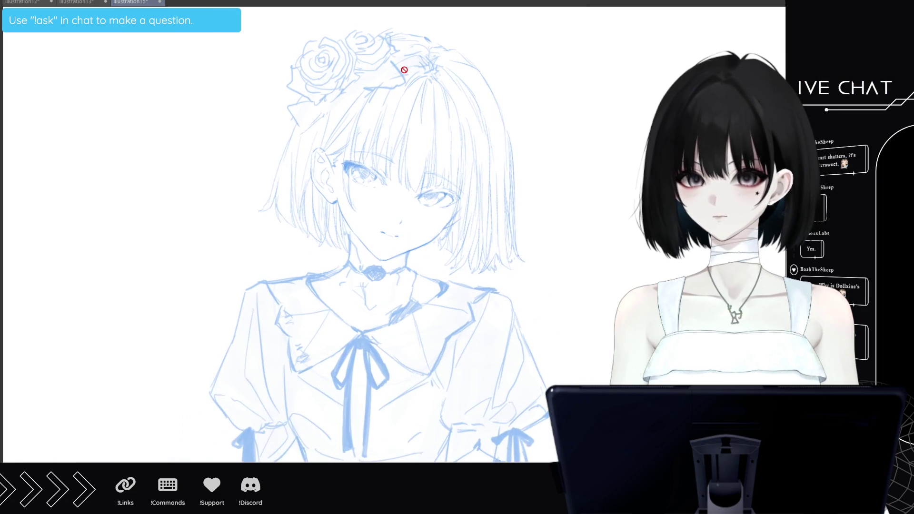
pyautogui.scroll(1, 404, 70)
pyautogui.scroll(1, 369, 243)
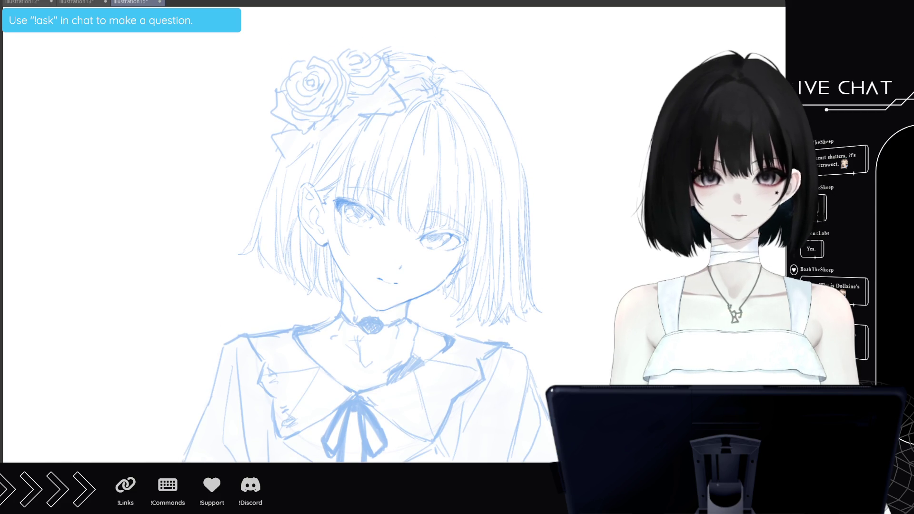
# - Mirror the canvas to check proportions, reduce the brush size, then flip back and zoom out
pyautogui.press('h')
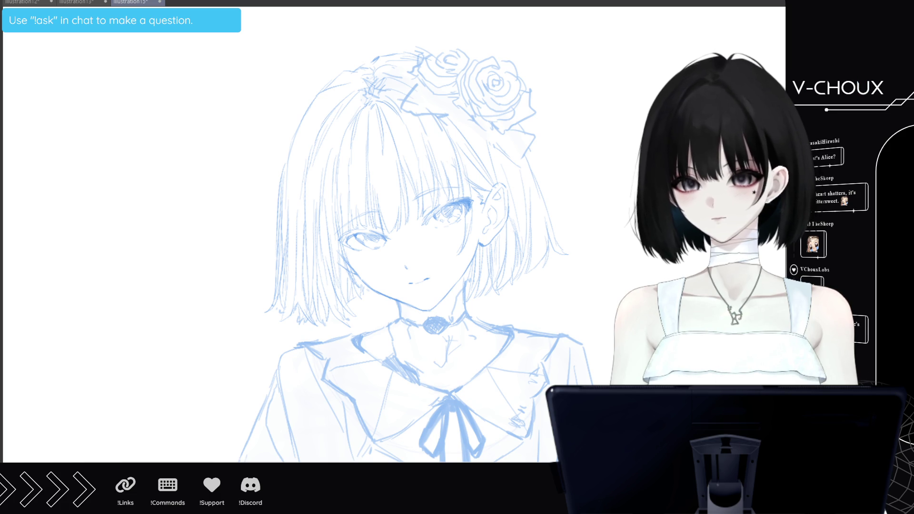
pyautogui.moveTo(403, 235)
pyautogui.mouseDown()
pyautogui.moveTo(429, 234)
pyautogui.moveTo(348, 235)
pyautogui.mouseUp()
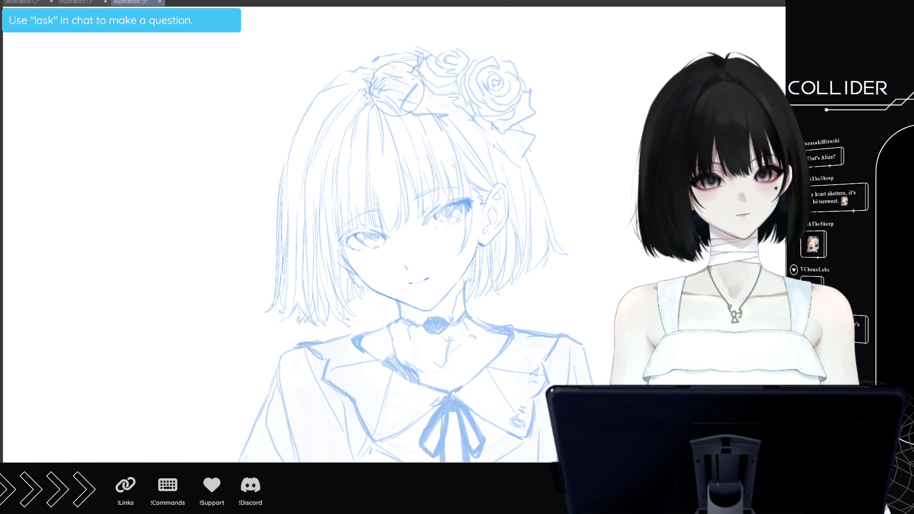
pyautogui.press('h')
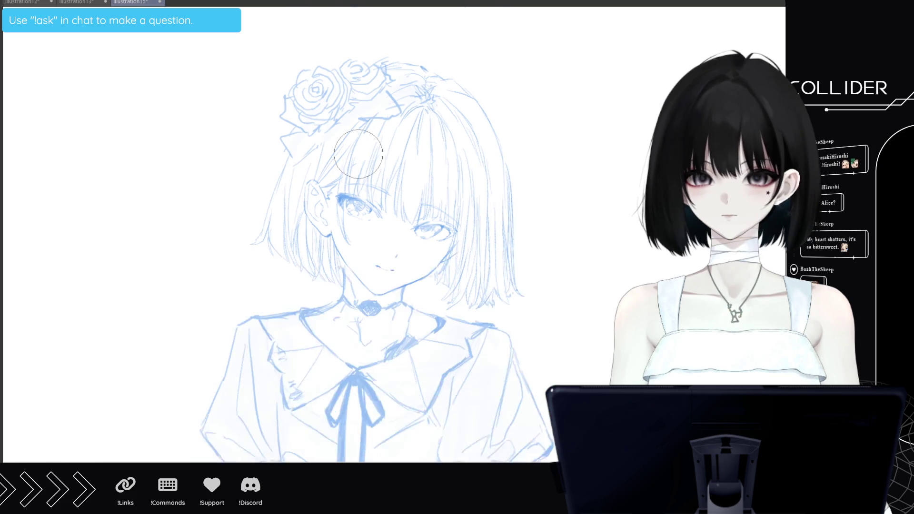
pyautogui.scroll(-4, 362, 151)
pyautogui.scroll(-1, 384, 142)
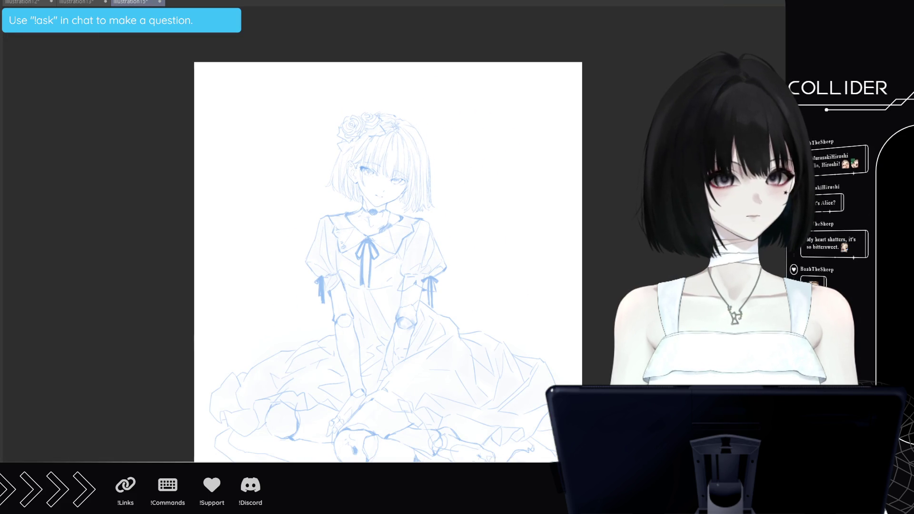
# - Show the line art in dark grey with the rough sketch layer hidden, and narrow the window
pyautogui.hotkey('ctrl', 'z')
pyautogui.hotkey('ctrl', 'y')
pyautogui.hotkey('ctrl', 'z')
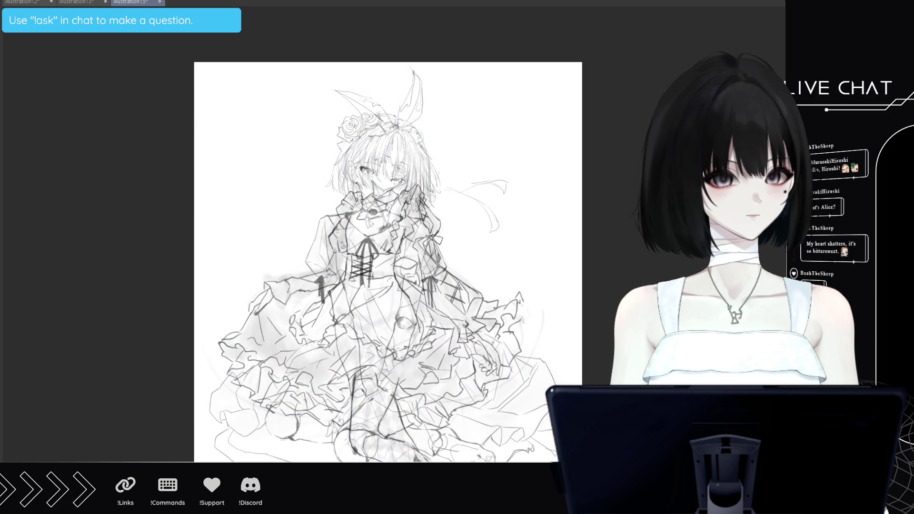
pyautogui.hotkey('ctrl', 'z')
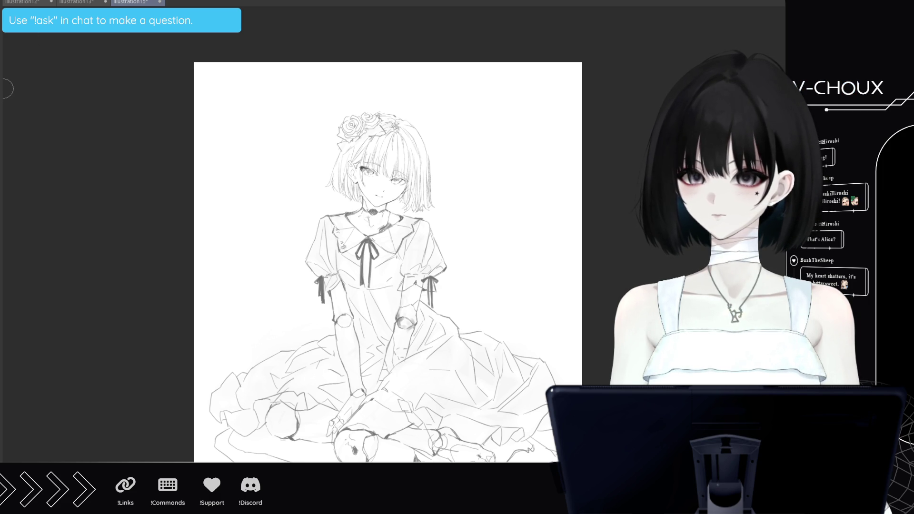
pyautogui.moveTo(5, 88); pyautogui.dragTo(2, 134)
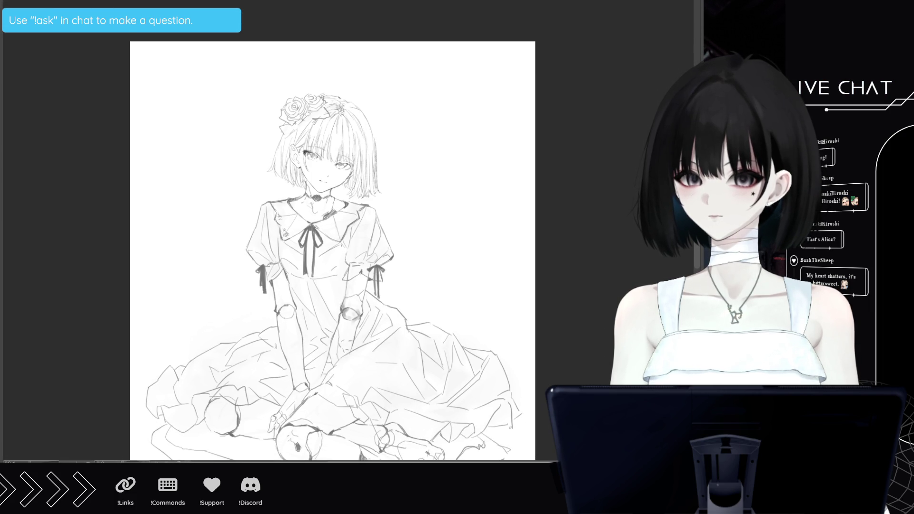
pyautogui.scroll(-3, 328, 248)
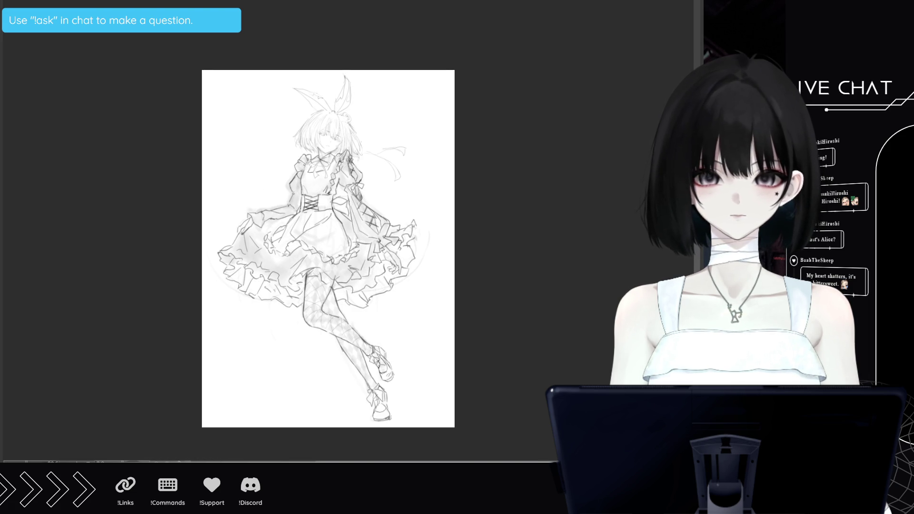
# - Zoom the view and switch to the Halloween illustrations overview sheet
pyautogui.scroll(1, 364, 248)
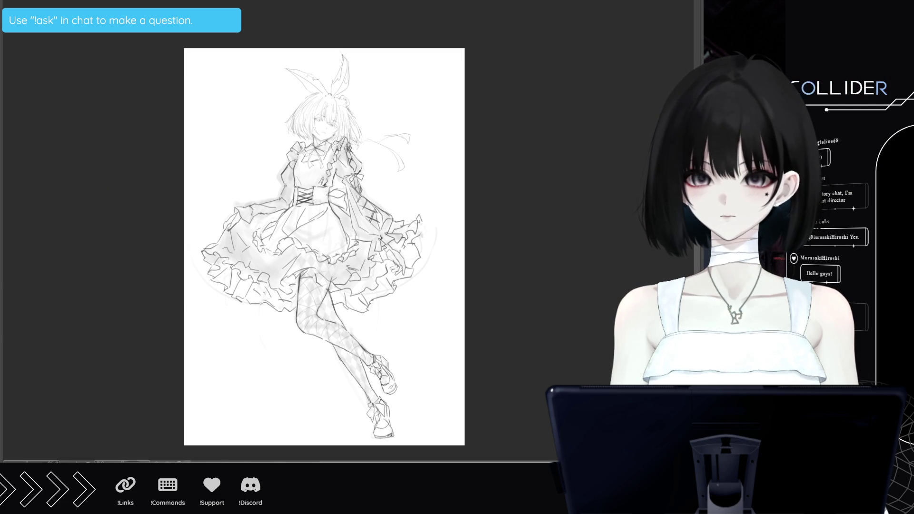
pyautogui.hotkey('ctrl', 'Tab')
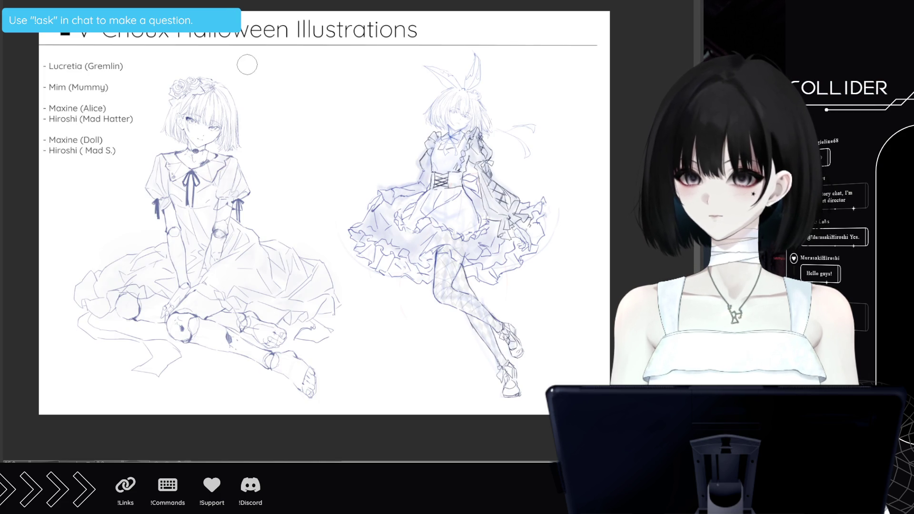
# - Switch from the overview sheet back to the doll girl line art
pyautogui.hotkey('ctrl', 'Tab')
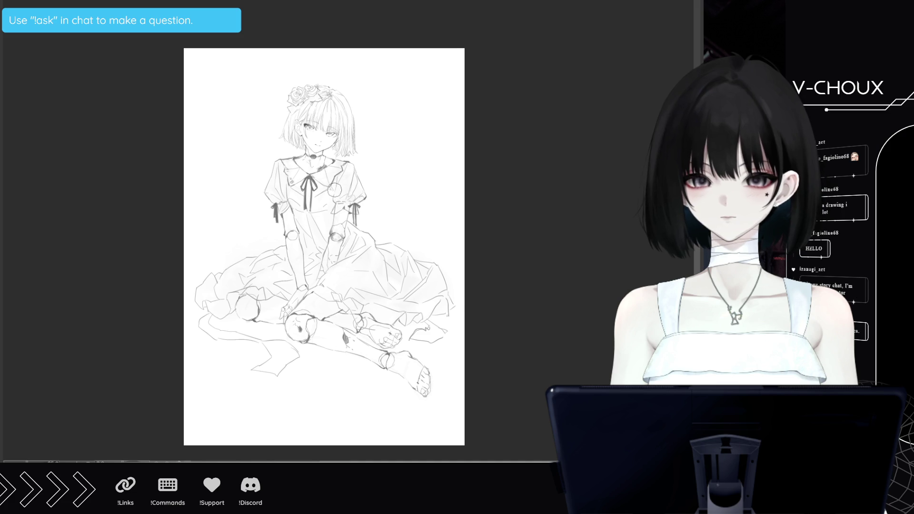
# - Fill the paper behind the doll's line art with grey, then refill it a darker grey
pyautogui.scroll(1, 335, 192)
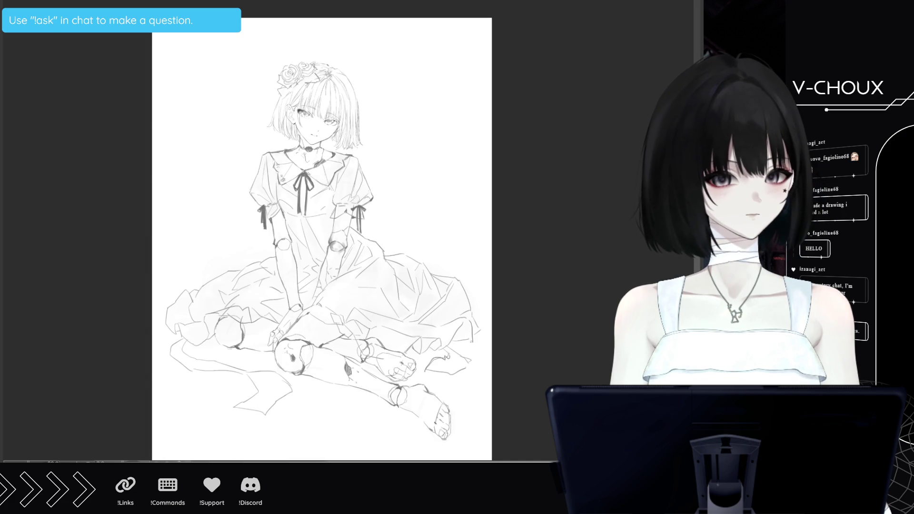
pyautogui.scroll(-1, 322, 238)
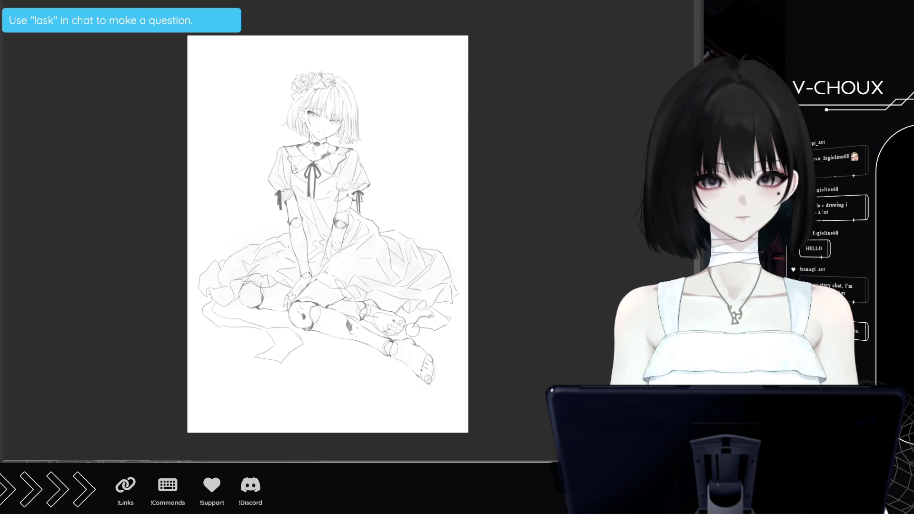
pyautogui.scroll(1, 314, 190)
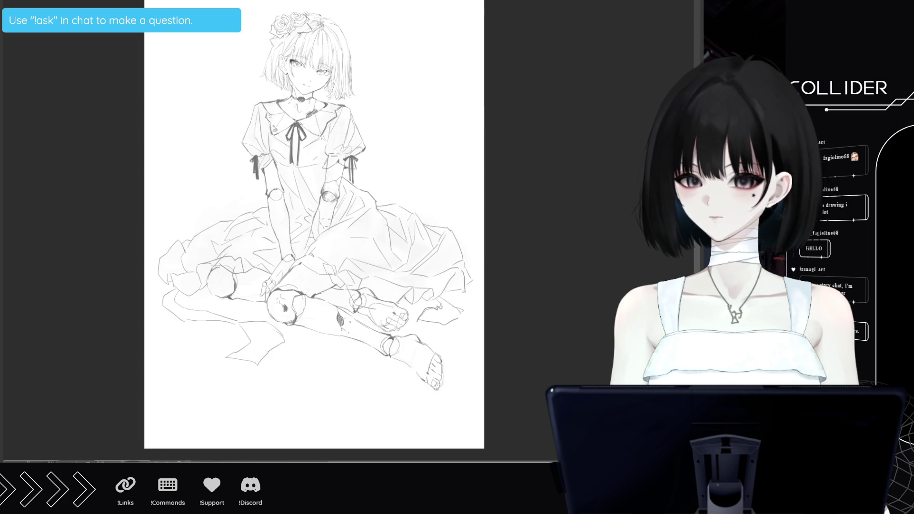
pyautogui.click(236, 143)
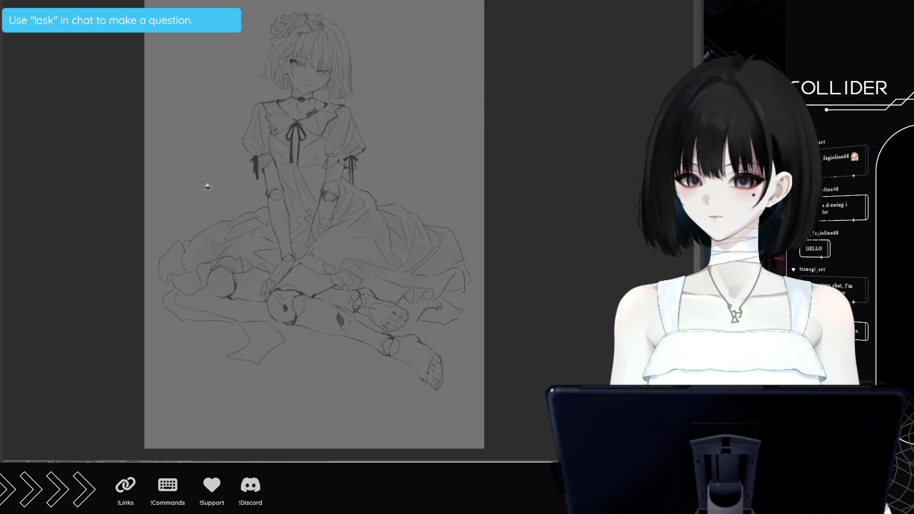
pyautogui.click(203, 160)
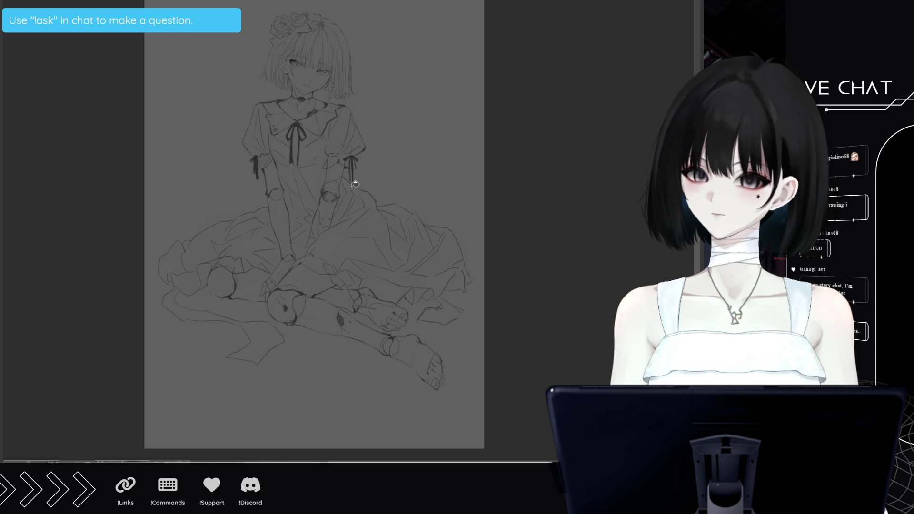
# - Dab a beige test colour near the top-left of the canvas
pyautogui.scroll(2, 355, 184)
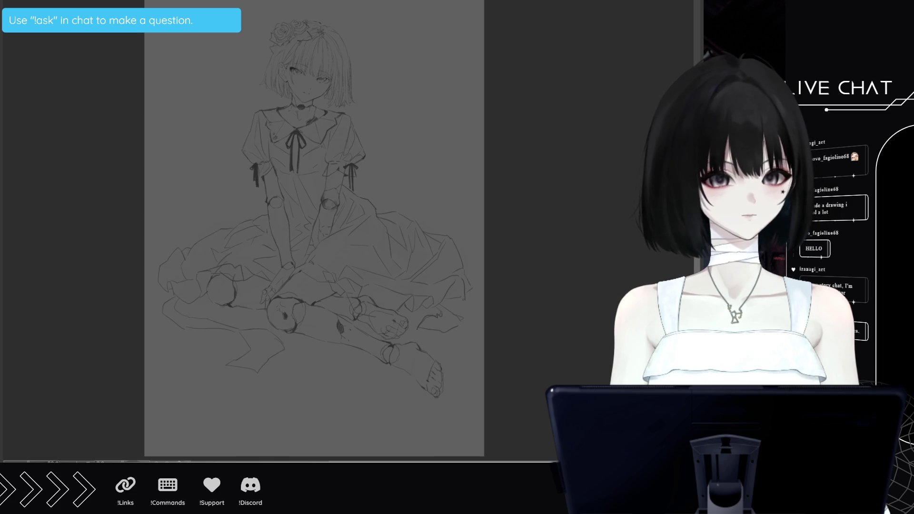
pyautogui.scroll(2, 314, 229)
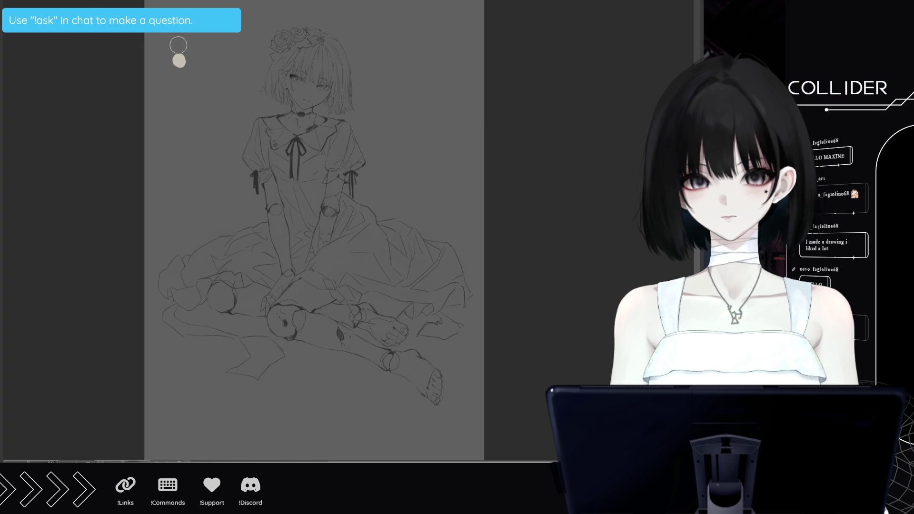
pyautogui.click(177, 45)
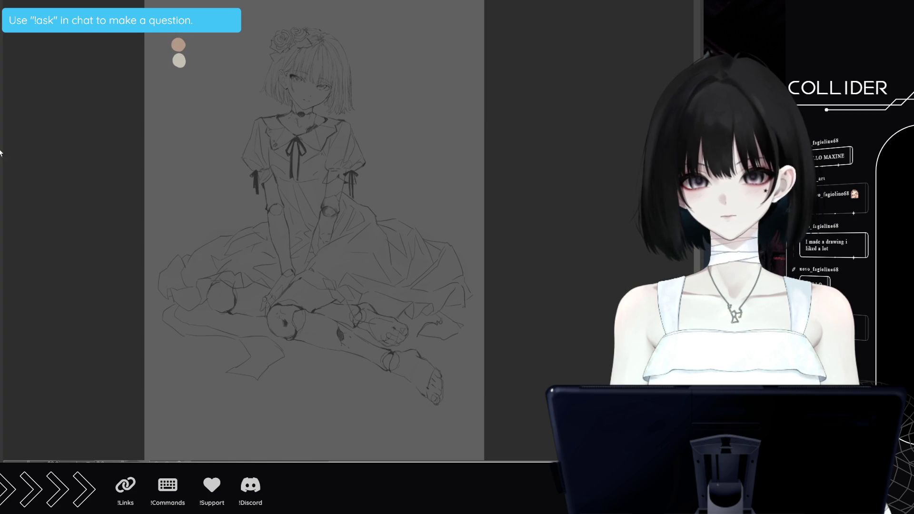
# - Add white, beige, dark brown and black test swatches beside the existing colour dabs
pyautogui.click(180, 76)
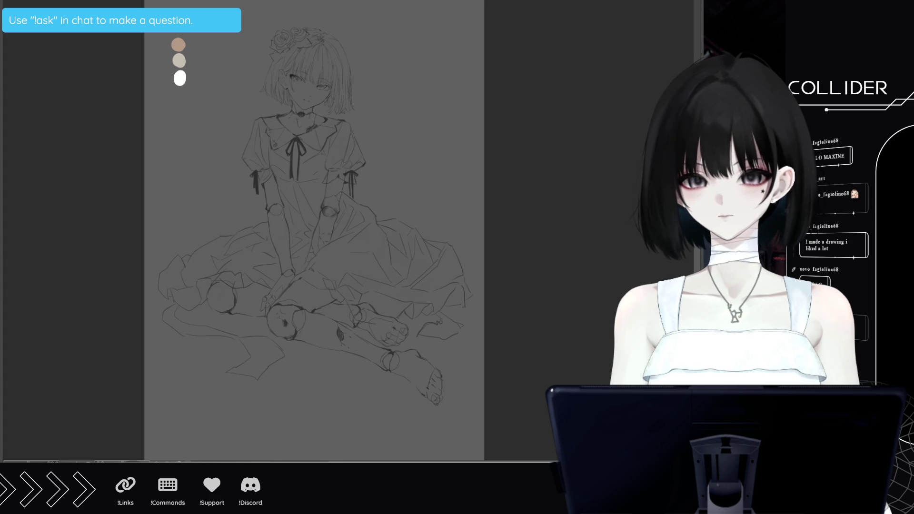
pyautogui.click(205, 44)
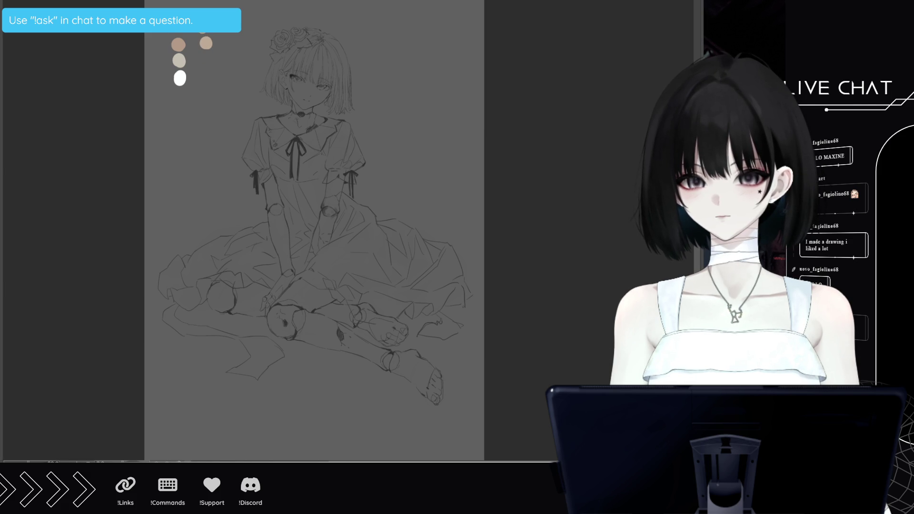
pyautogui.click(209, 56)
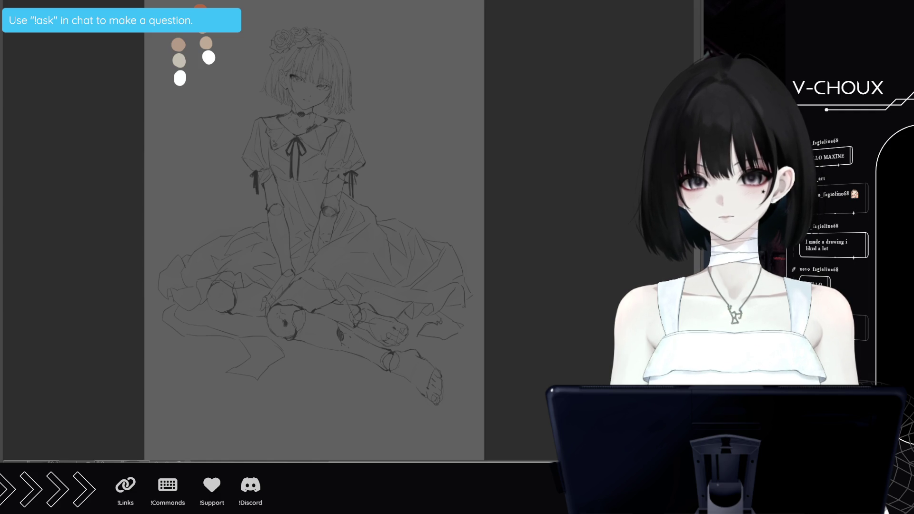
pyautogui.click(231, 53)
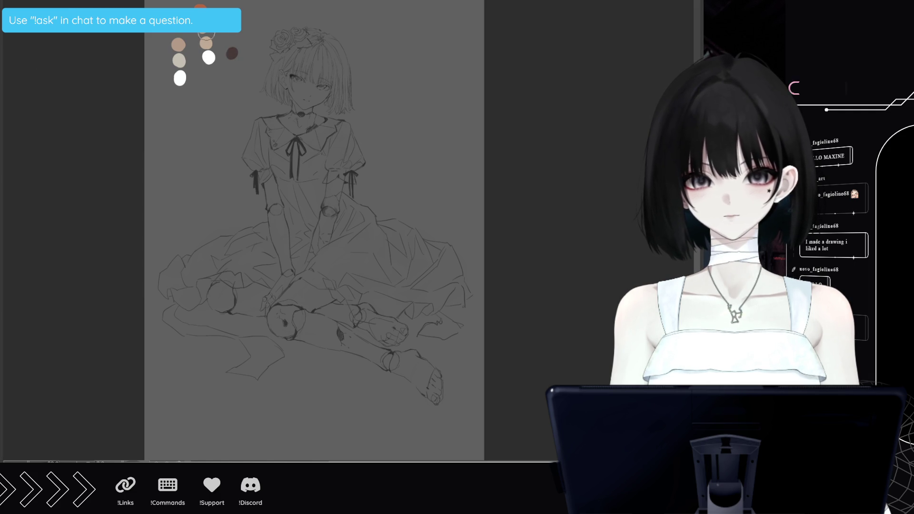
pyautogui.click(230, 38)
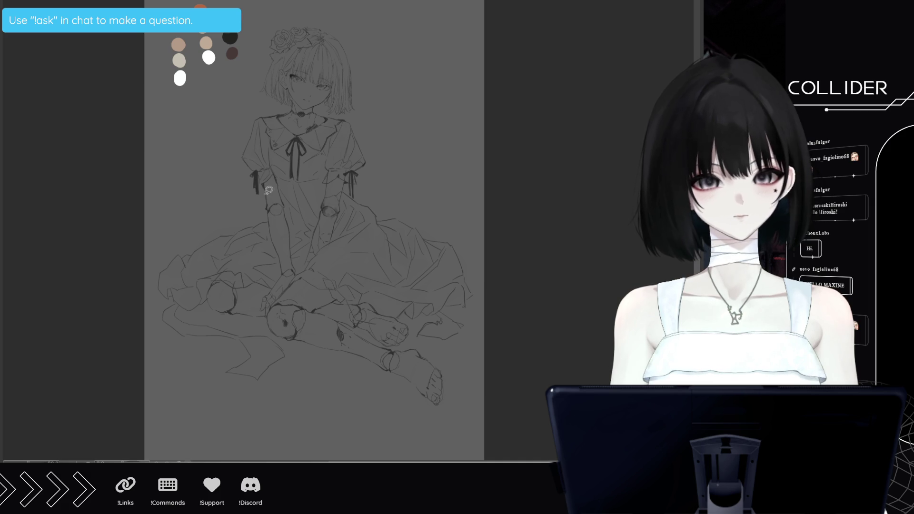
pyautogui.moveTo(269, 190)
pyautogui.mouseDown()
pyautogui.moveTo(271, 198)
pyautogui.moveTo(284, 179)
pyautogui.moveTo(288, 200)
pyautogui.moveTo(271, 206)
pyautogui.moveTo(279, 252)
pyautogui.mouseUp()
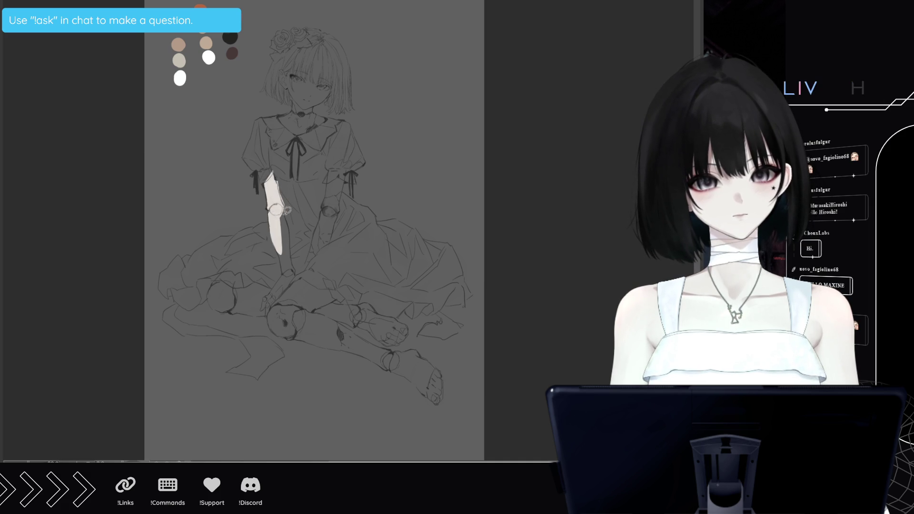
pyautogui.moveTo(284, 204)
pyautogui.mouseDown()
pyautogui.moveTo(292, 250)
pyautogui.moveTo(281, 248)
pyautogui.moveTo(298, 275)
pyautogui.moveTo(286, 259)
pyautogui.moveTo(274, 288)
pyautogui.mouseUp()
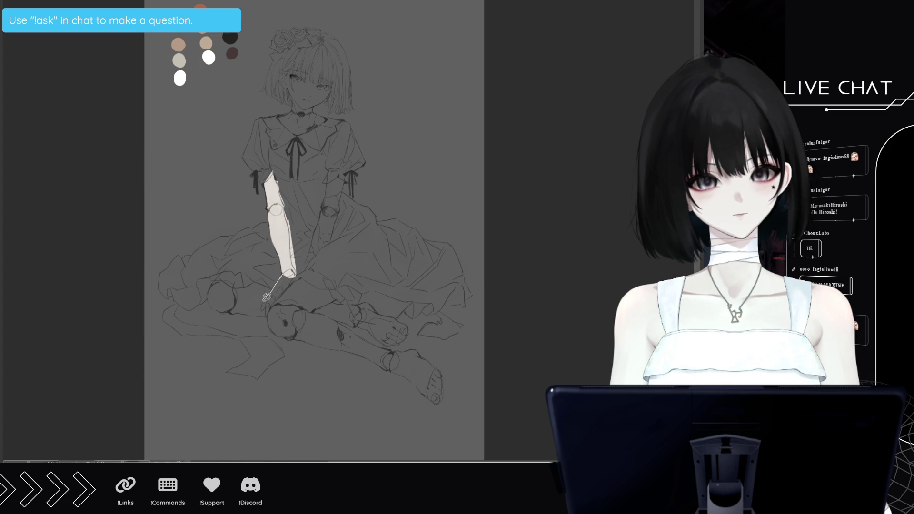
pyautogui.moveTo(269, 312); pyautogui.dragTo(301, 273)
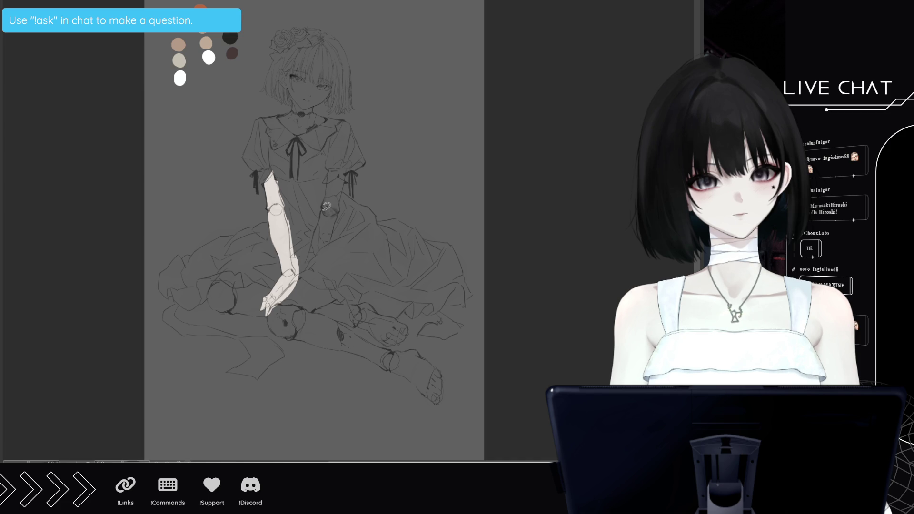
pyautogui.moveTo(325, 210)
pyautogui.mouseDown()
pyautogui.moveTo(309, 278)
pyautogui.moveTo(334, 236)
pyautogui.moveTo(342, 209)
pyautogui.moveTo(327, 195)
pyautogui.moveTo(346, 156)
pyautogui.moveTo(340, 212)
pyautogui.moveTo(331, 199)
pyautogui.mouseUp()
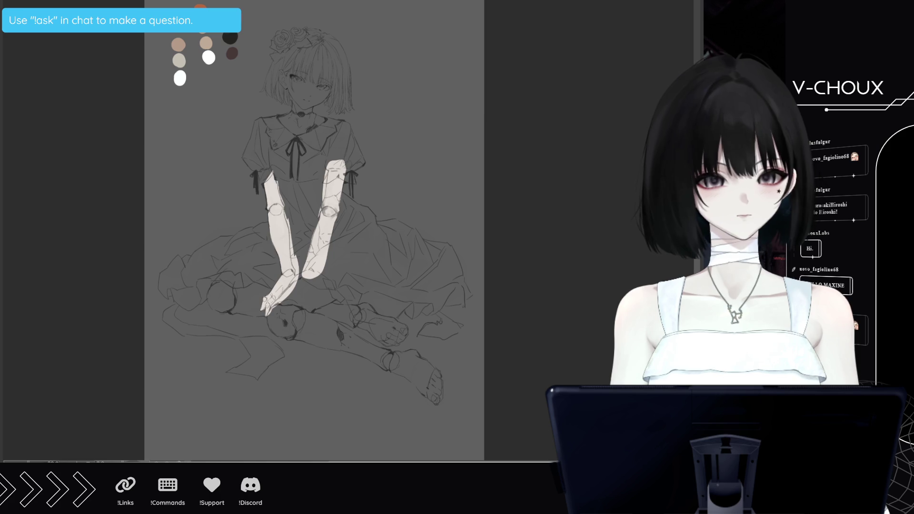
pyautogui.press('Delete')
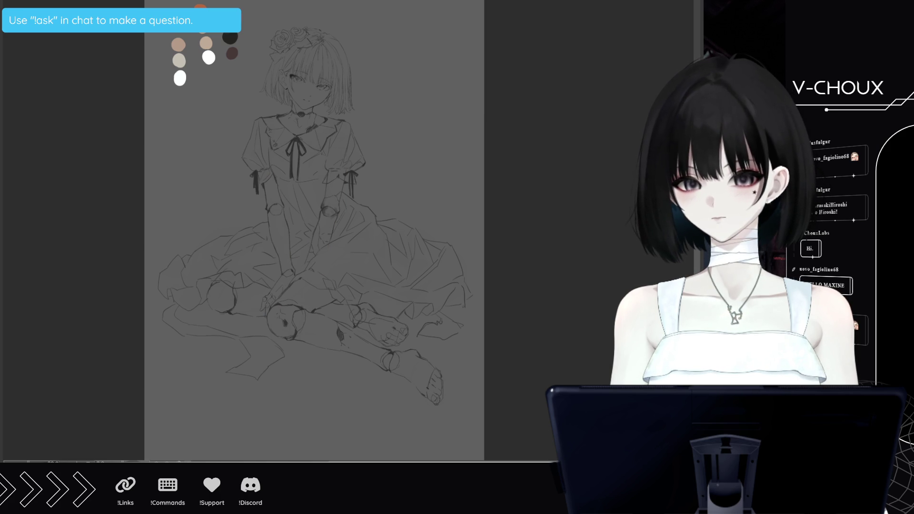
pyautogui.moveTo(269, 176)
pyautogui.mouseDown()
pyautogui.moveTo(273, 193)
pyautogui.moveTo(267, 178)
pyautogui.mouseUp()
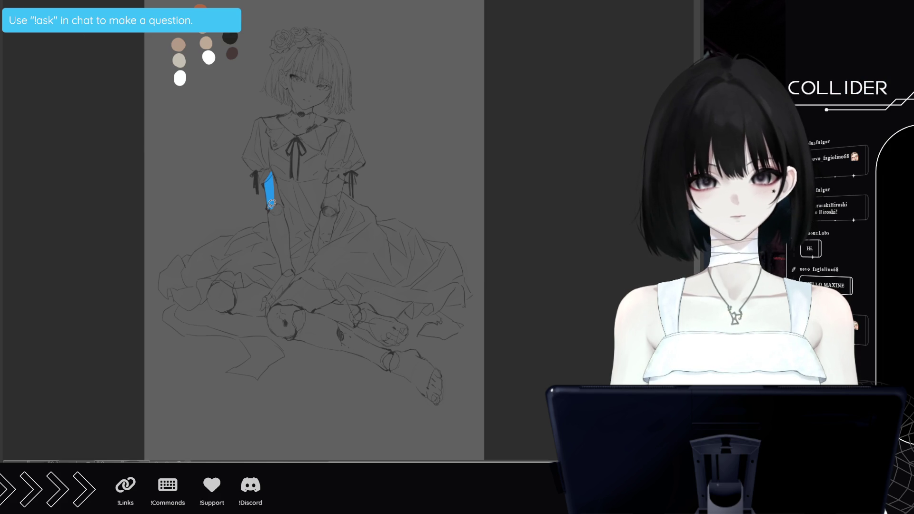
# - Lasso-fill the left forearm, dress body, bodice and left shoulder in flat blue
pyautogui.moveTo(272, 211)
pyautogui.mouseDown()
pyautogui.moveTo(287, 205)
pyautogui.moveTo(286, 283)
pyautogui.moveTo(300, 156)
pyautogui.moveTo(323, 196)
pyautogui.moveTo(348, 174)
pyautogui.moveTo(277, 288)
pyautogui.mouseUp()
pyautogui.moveTo(356, 202)
pyautogui.mouseDown()
pyautogui.moveTo(380, 213)
pyautogui.moveTo(309, 323)
pyautogui.moveTo(257, 246)
pyautogui.mouseUp()
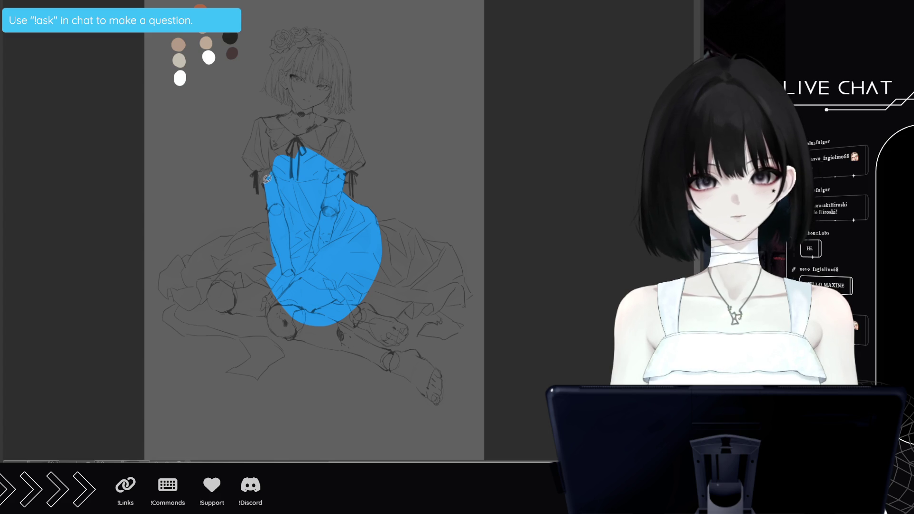
pyautogui.moveTo(264, 179)
pyautogui.mouseDown()
pyautogui.moveTo(279, 143)
pyautogui.moveTo(262, 188)
pyautogui.moveTo(255, 138)
pyautogui.mouseUp()
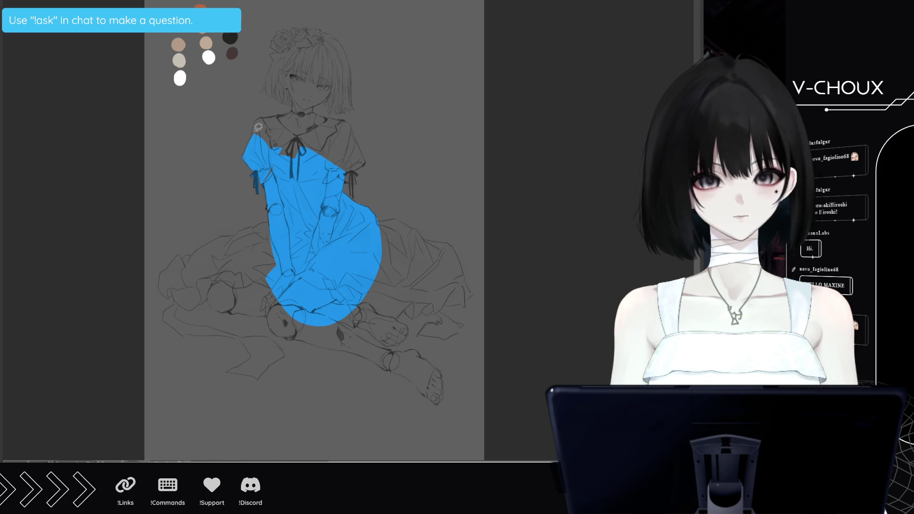
pyautogui.moveTo(253, 139)
pyautogui.mouseDown()
pyautogui.moveTo(262, 115)
pyautogui.moveTo(276, 131)
pyautogui.moveTo(267, 155)
pyautogui.mouseUp()
# - Fill the right shoulder, right sleeve and collar blue
pyautogui.moveTo(354, 120); pyautogui.dragTo(367, 154)
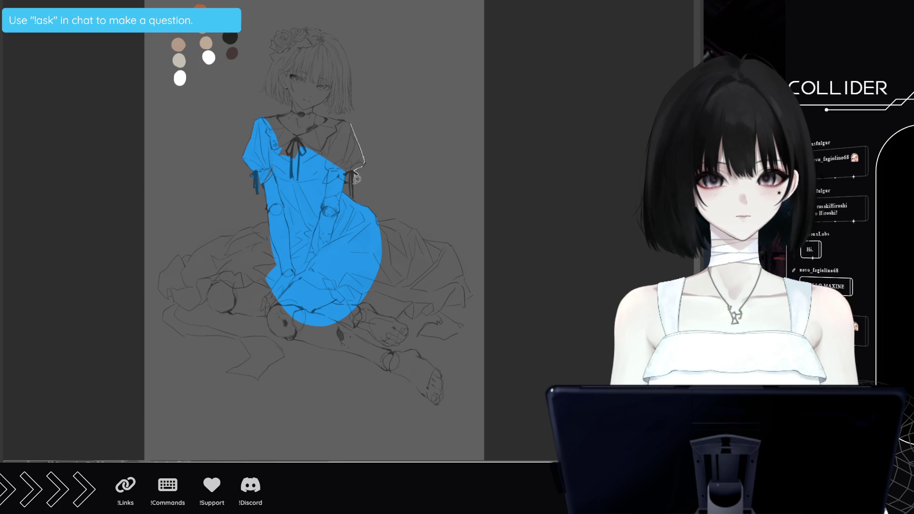
pyautogui.moveTo(353, 197); pyautogui.dragTo(355, 184)
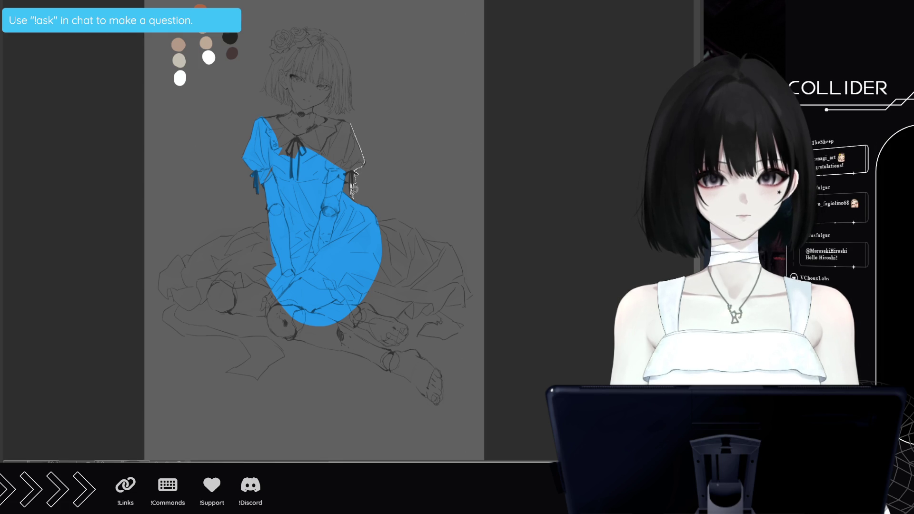
pyautogui.click(329, 156)
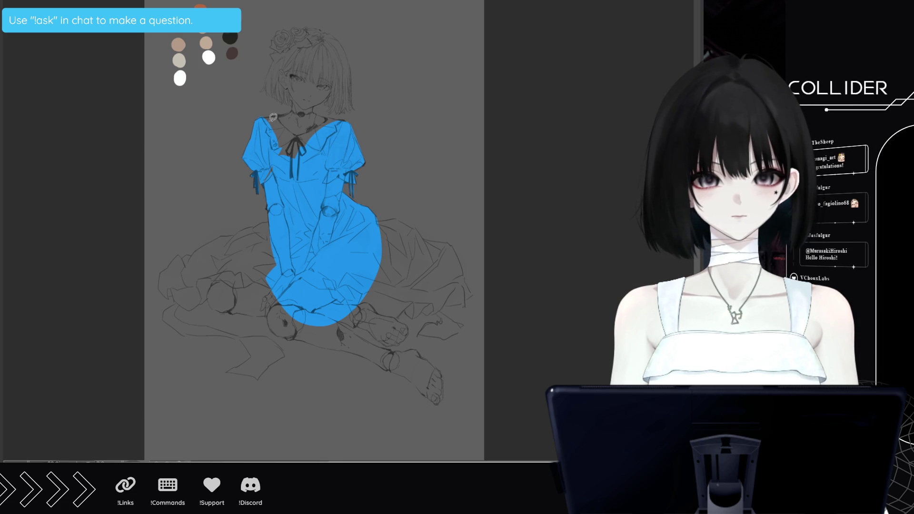
pyautogui.moveTo(268, 113)
pyautogui.mouseDown()
pyautogui.moveTo(305, 108)
pyautogui.moveTo(310, 85)
pyautogui.moveTo(314, 112)
pyautogui.moveTo(310, 71)
pyautogui.moveTo(316, 107)
pyautogui.moveTo(329, 114)
pyautogui.moveTo(313, 140)
pyautogui.mouseUp()
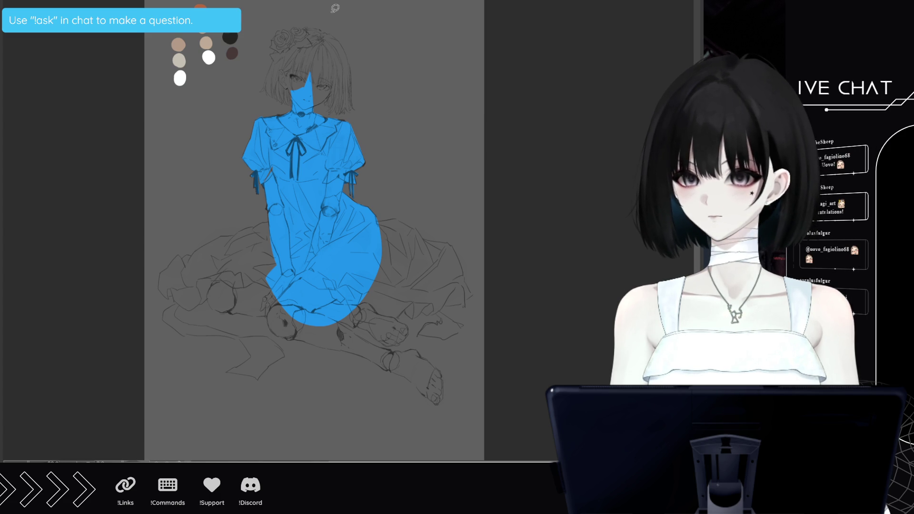
# - Fill the skirt's right side and the notch in its lower edge blue
pyautogui.moveTo(400, 214)
pyautogui.mouseDown()
pyautogui.moveTo(391, 291)
pyautogui.moveTo(377, 210)
pyautogui.mouseUp()
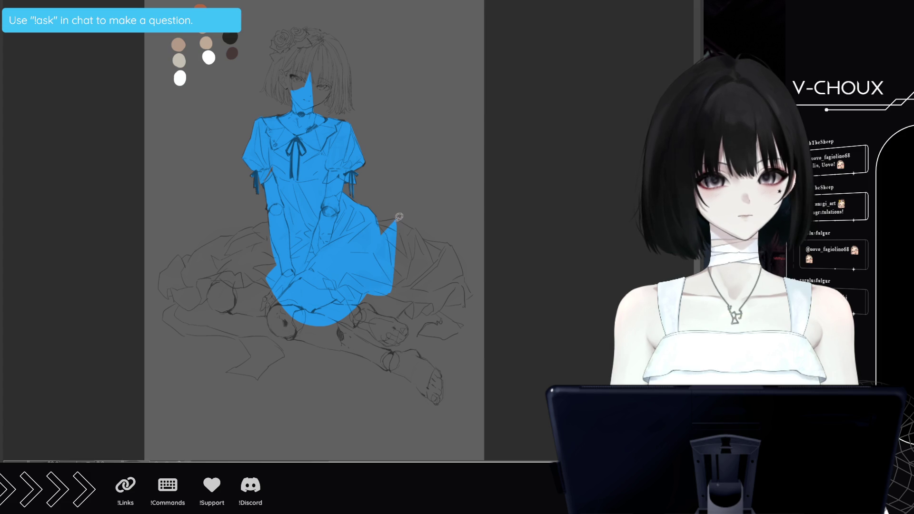
pyautogui.moveTo(396, 218)
pyautogui.mouseDown()
pyautogui.moveTo(417, 224)
pyautogui.moveTo(441, 259)
pyautogui.moveTo(395, 299)
pyautogui.mouseUp()
pyautogui.moveTo(425, 239)
pyautogui.mouseDown()
pyautogui.moveTo(447, 242)
pyautogui.moveTo(474, 287)
pyautogui.moveTo(410, 315)
pyautogui.moveTo(403, 270)
pyautogui.moveTo(407, 309)
pyautogui.moveTo(387, 320)
pyautogui.moveTo(359, 315)
pyautogui.mouseUp()
pyautogui.moveTo(394, 290); pyautogui.dragTo(400, 305)
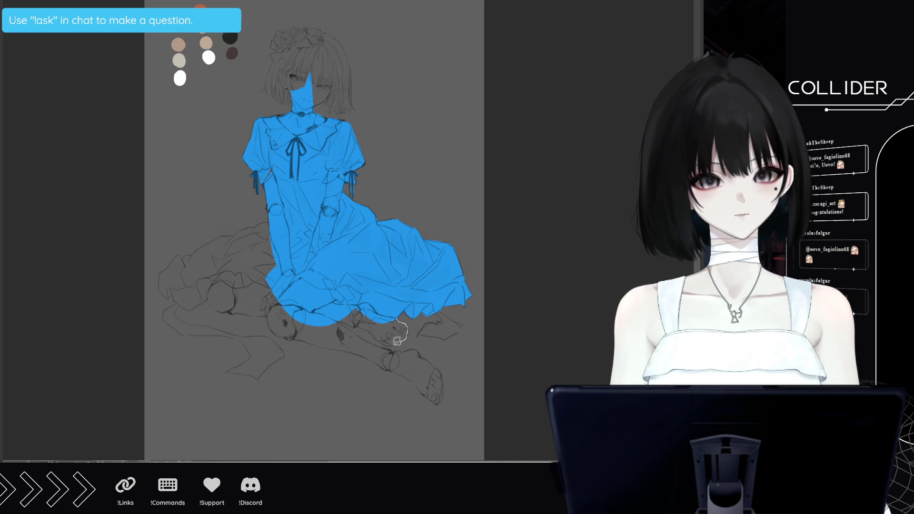
# - Fill the feet, lower leg, toes, the strip beside the hand and the lap joint blue
pyautogui.moveTo(374, 330); pyautogui.dragTo(368, 316)
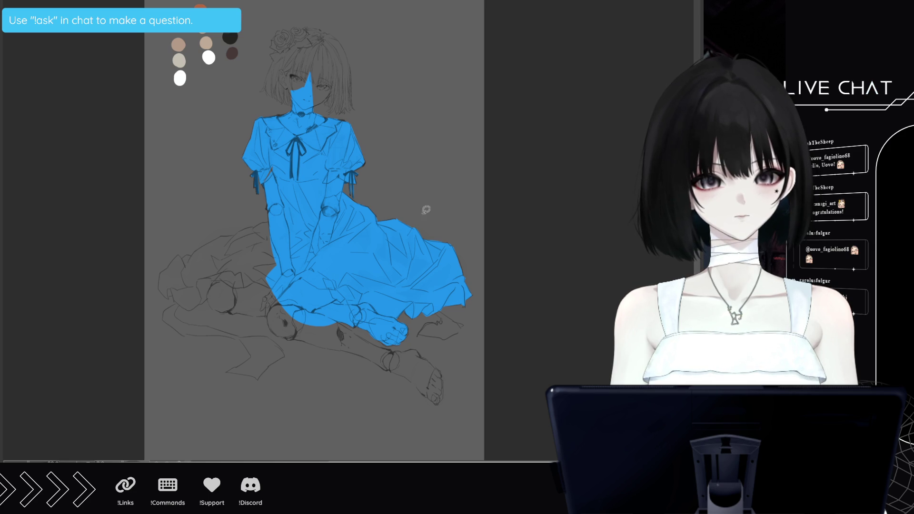
pyautogui.moveTo(432, 319)
pyautogui.mouseDown()
pyautogui.moveTo(420, 333)
pyautogui.moveTo(443, 335)
pyautogui.moveTo(439, 310)
pyautogui.mouseUp()
pyautogui.moveTo(281, 295)
pyautogui.mouseDown()
pyautogui.moveTo(269, 313)
pyautogui.moveTo(274, 306)
pyautogui.moveTo(284, 335)
pyautogui.moveTo(274, 277)
pyautogui.mouseUp()
pyautogui.moveTo(288, 333)
pyautogui.mouseDown()
pyautogui.moveTo(321, 345)
pyautogui.moveTo(333, 328)
pyautogui.moveTo(358, 333)
pyautogui.moveTo(360, 349)
pyautogui.mouseUp()
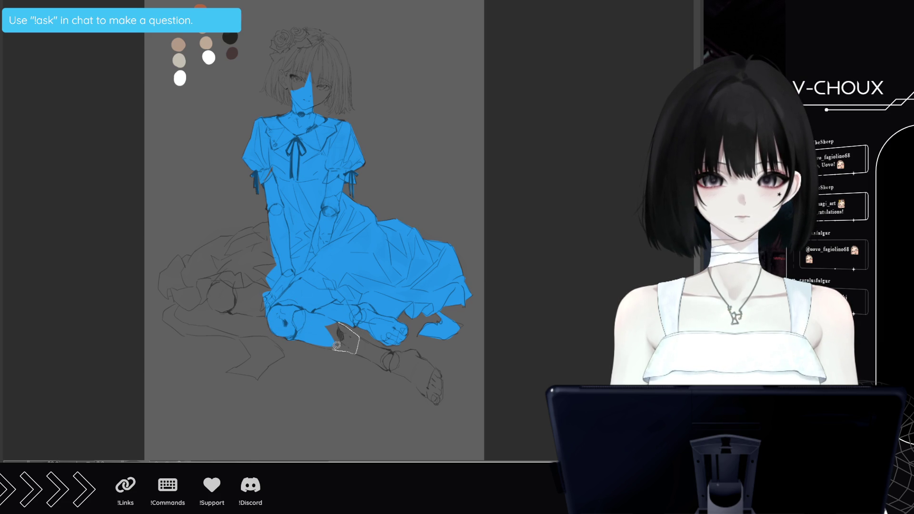
pyautogui.moveTo(304, 325)
pyautogui.mouseDown()
pyautogui.moveTo(336, 317)
pyautogui.moveTo(387, 343)
pyautogui.moveTo(395, 361)
pyautogui.moveTo(380, 359)
pyautogui.moveTo(363, 348)
pyautogui.moveTo(410, 351)
pyautogui.moveTo(398, 339)
pyautogui.moveTo(408, 375)
pyautogui.moveTo(425, 385)
pyautogui.mouseUp()
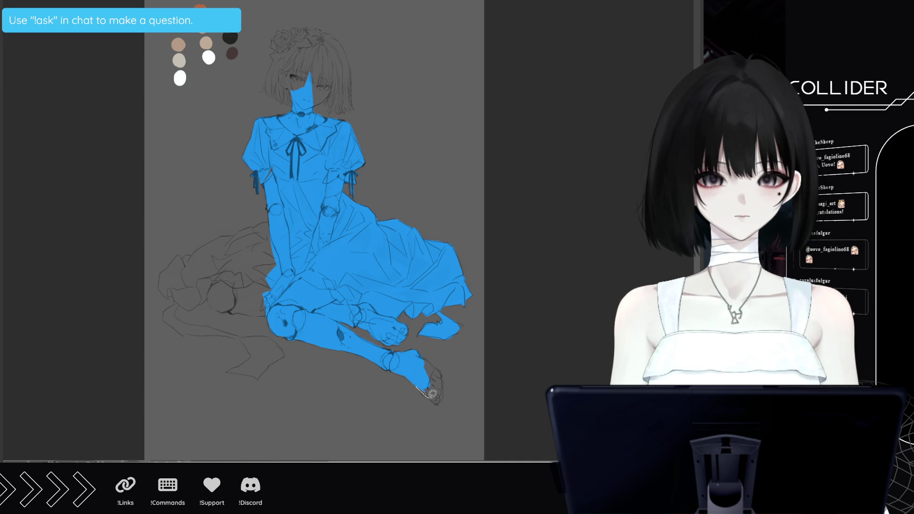
pyautogui.moveTo(446, 383); pyautogui.dragTo(413, 349)
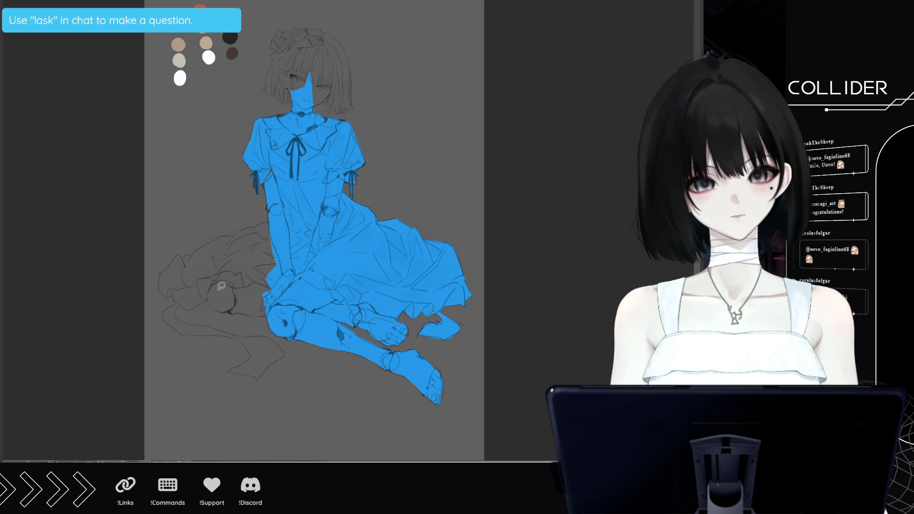
pyautogui.moveTo(215, 305)
pyautogui.mouseDown()
pyautogui.moveTo(239, 267)
pyautogui.moveTo(233, 306)
pyautogui.moveTo(266, 314)
pyautogui.moveTo(274, 277)
pyautogui.mouseUp()
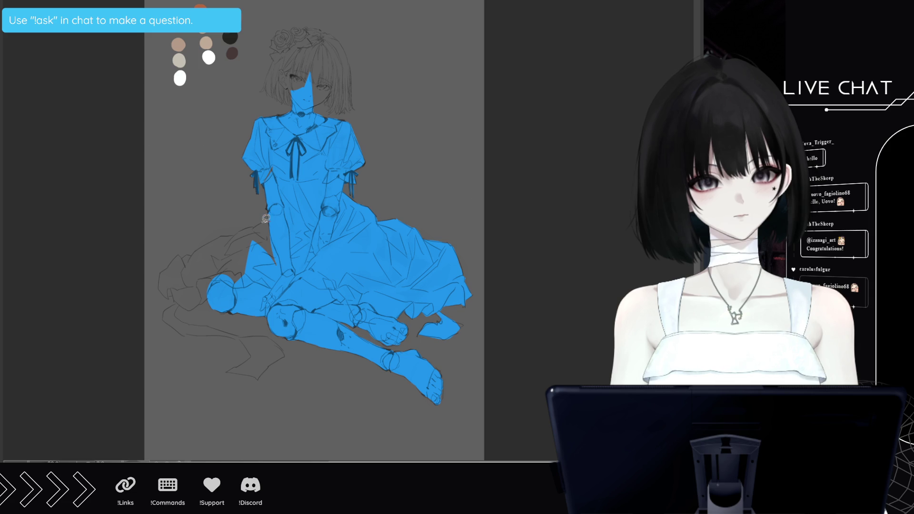
# - Fill the gaps along the dress's left edge and under the left hem blue
pyautogui.moveTo(267, 219); pyautogui.dragTo(298, 241)
pyautogui.moveTo(249, 225)
pyautogui.mouseDown()
pyautogui.moveTo(236, 270)
pyautogui.moveTo(246, 227)
pyautogui.moveTo(200, 248)
pyautogui.moveTo(191, 281)
pyautogui.moveTo(212, 292)
pyautogui.mouseUp()
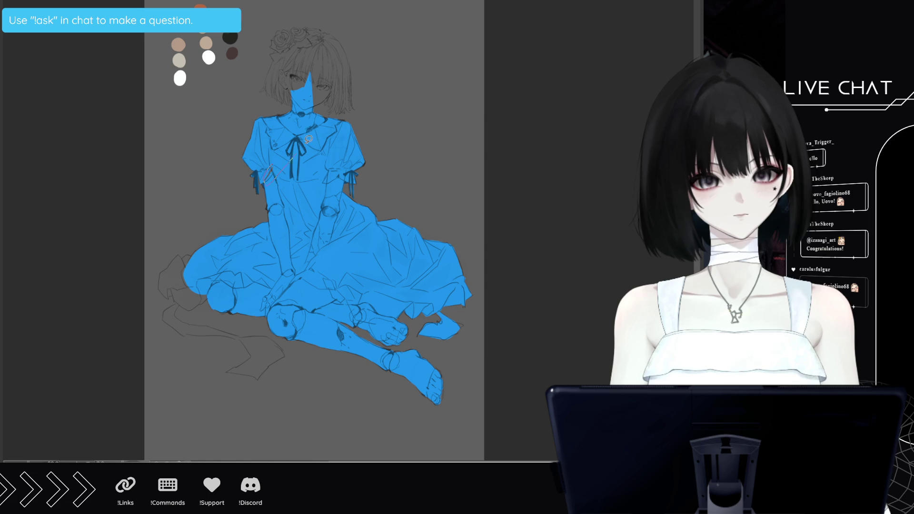
pyautogui.moveTo(196, 248)
pyautogui.mouseDown()
pyautogui.moveTo(177, 269)
pyautogui.moveTo(195, 288)
pyautogui.mouseUp()
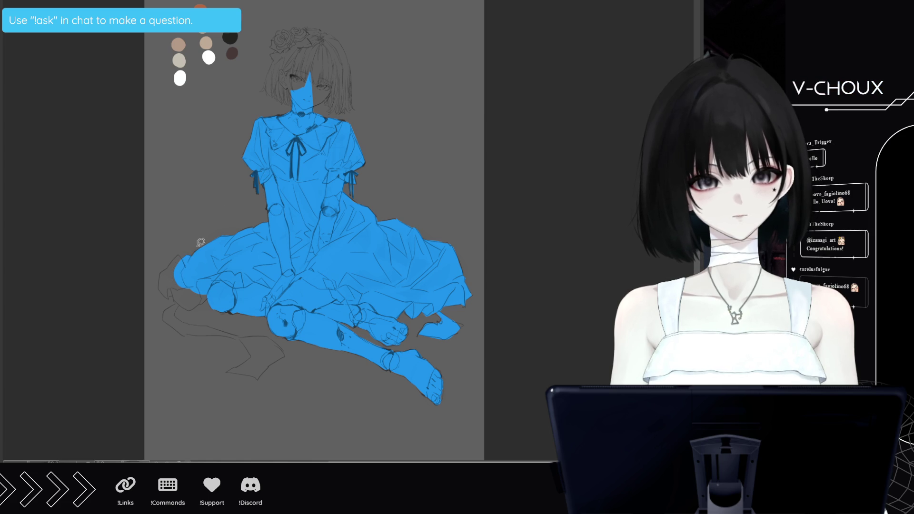
pyautogui.moveTo(179, 252)
pyautogui.mouseDown()
pyautogui.moveTo(158, 285)
pyautogui.moveTo(183, 287)
pyautogui.moveTo(180, 301)
pyautogui.moveTo(194, 305)
pyautogui.moveTo(208, 279)
pyautogui.moveTo(190, 302)
pyautogui.mouseUp()
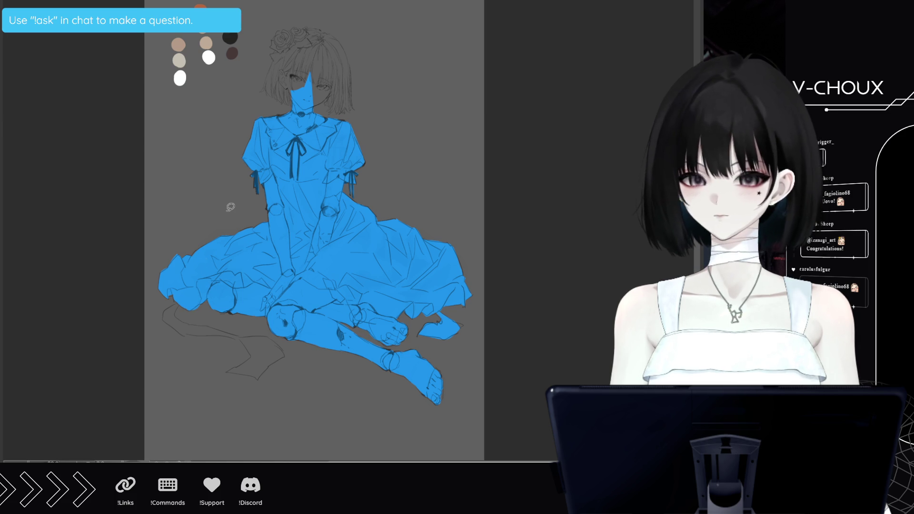
pyautogui.moveTo(178, 306)
pyautogui.mouseDown()
pyautogui.moveTo(166, 325)
pyautogui.moveTo(168, 307)
pyautogui.moveTo(187, 317)
pyautogui.moveTo(191, 333)
pyautogui.moveTo(174, 331)
pyautogui.moveTo(190, 324)
pyautogui.moveTo(242, 335)
pyautogui.moveTo(201, 332)
pyautogui.moveTo(184, 308)
pyautogui.mouseUp()
# - Fill the ribbon tail on the floor, the top of the head and the left side-lock blue
pyautogui.moveTo(243, 335)
pyautogui.mouseDown()
pyautogui.moveTo(254, 350)
pyautogui.moveTo(227, 372)
pyautogui.moveTo(257, 379)
pyautogui.moveTo(276, 339)
pyautogui.moveTo(239, 337)
pyautogui.mouseUp()
pyautogui.moveTo(293, 51)
pyautogui.mouseDown()
pyautogui.moveTo(304, 97)
pyautogui.moveTo(345, 95)
pyautogui.moveTo(307, 103)
pyautogui.mouseUp()
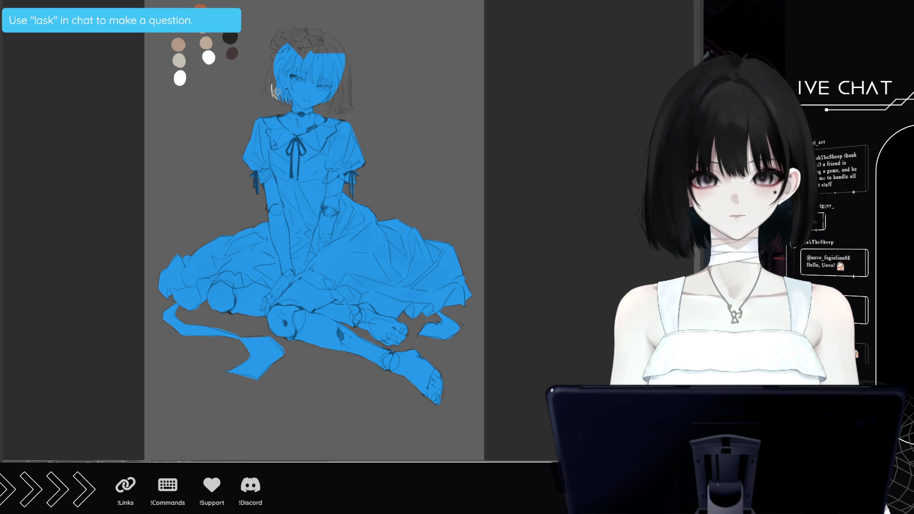
pyautogui.moveTo(268, 80); pyautogui.dragTo(288, 53)
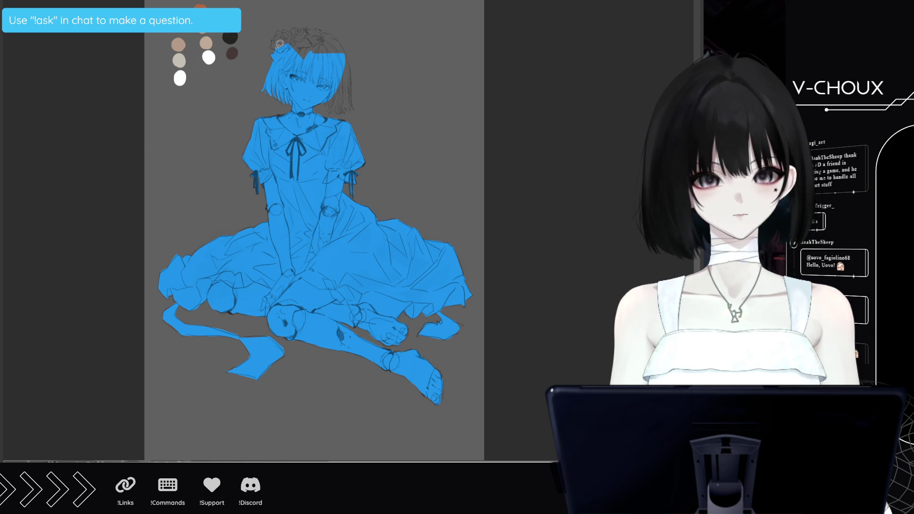
# - Fill the hair top, rose cluster and upper right hair blue, neatening the right hair edge
pyautogui.moveTo(275, 37)
pyautogui.mouseDown()
pyautogui.moveTo(281, 28)
pyautogui.moveTo(290, 39)
pyautogui.mouseUp()
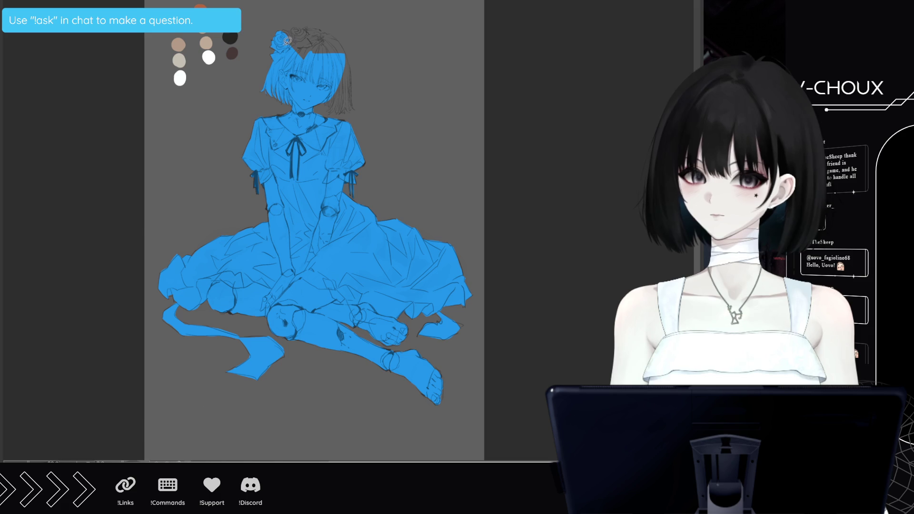
pyautogui.scroll(1, 309, 32)
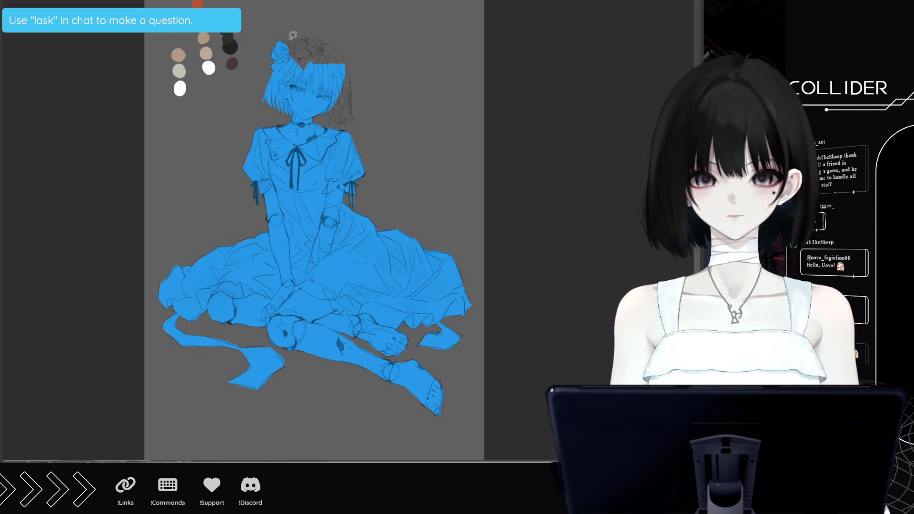
pyautogui.moveTo(294, 36)
pyautogui.mouseDown()
pyautogui.moveTo(318, 39)
pyautogui.moveTo(317, 73)
pyautogui.mouseUp()
pyautogui.moveTo(336, 41); pyautogui.dragTo(332, 90)
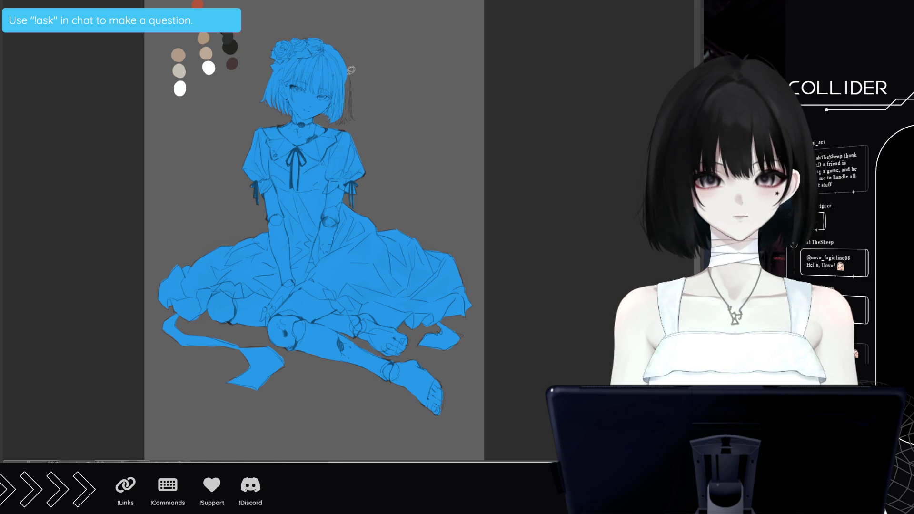
pyautogui.moveTo(352, 71)
pyautogui.mouseDown()
pyautogui.moveTo(357, 111)
pyautogui.moveTo(336, 116)
pyautogui.mouseUp()
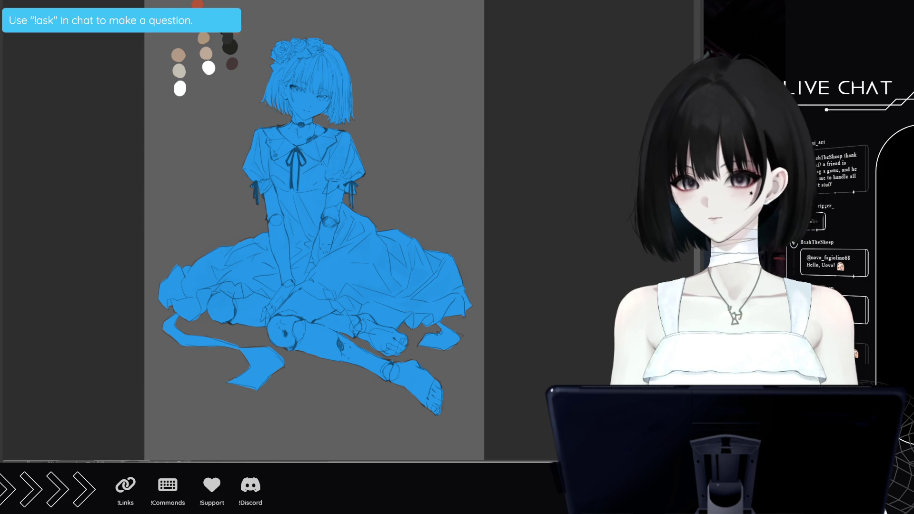
# - Show the base fill as grey and fill both arms, thighs, shin and foot with a pale tone
pyautogui.hotkey('ctrl', 'z')
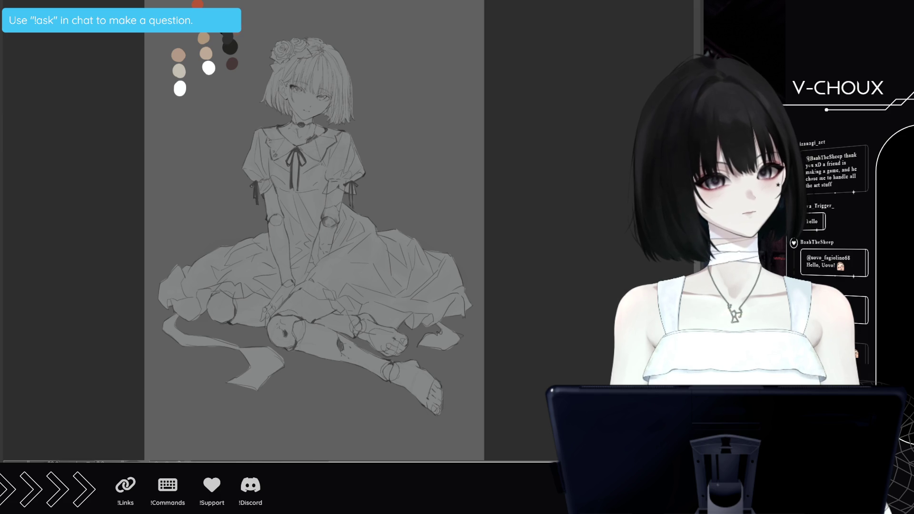
pyautogui.click(281, 228)
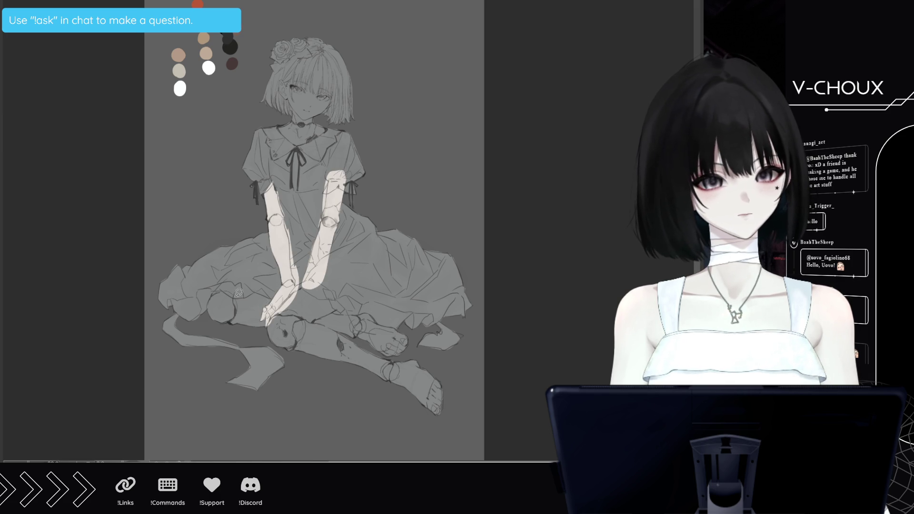
pyautogui.click(250, 288)
pyautogui.moveTo(362, 312)
pyautogui.mouseDown()
pyautogui.moveTo(424, 381)
pyautogui.moveTo(383, 322)
pyautogui.mouseUp()
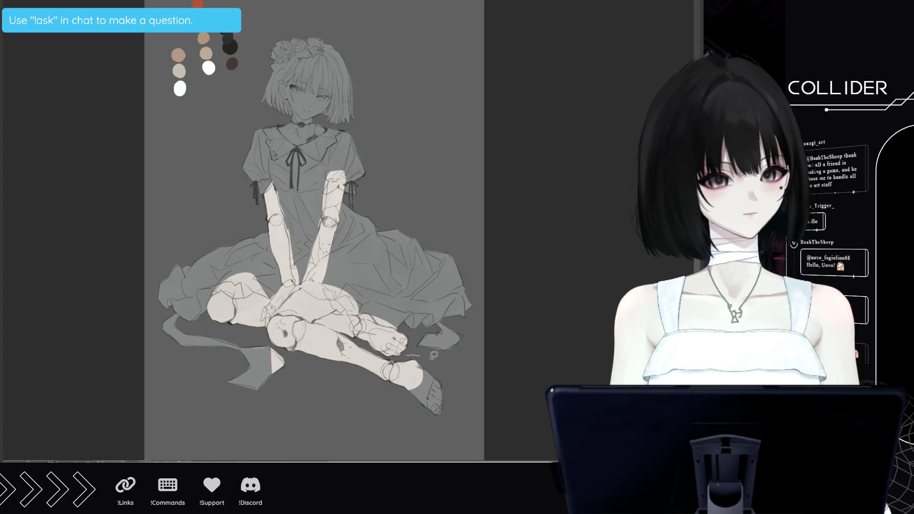
pyautogui.moveTo(422, 352); pyautogui.dragTo(402, 355)
# - Fill the face, neck, head and hair pale and touch up the arm
pyautogui.moveTo(290, 109)
pyautogui.mouseDown()
pyautogui.moveTo(278, 125)
pyautogui.moveTo(341, 97)
pyautogui.mouseUp()
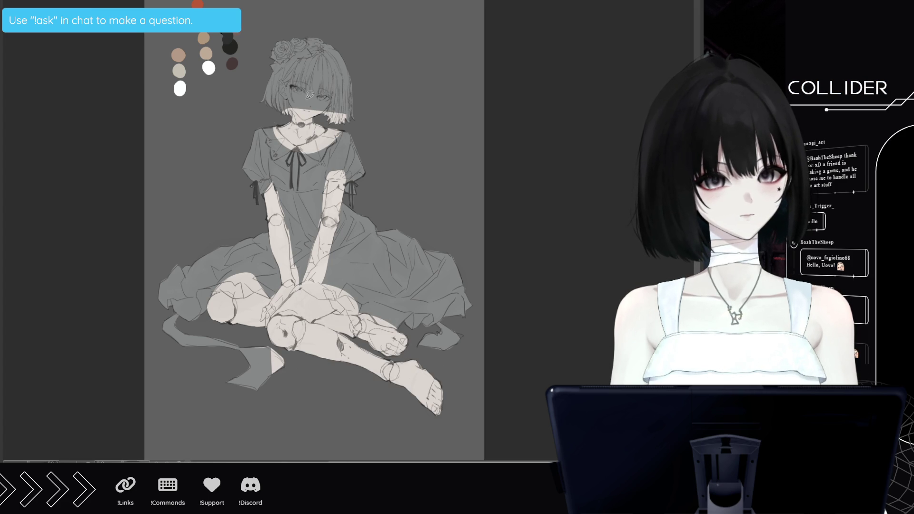
pyautogui.moveTo(282, 100); pyautogui.dragTo(310, 135)
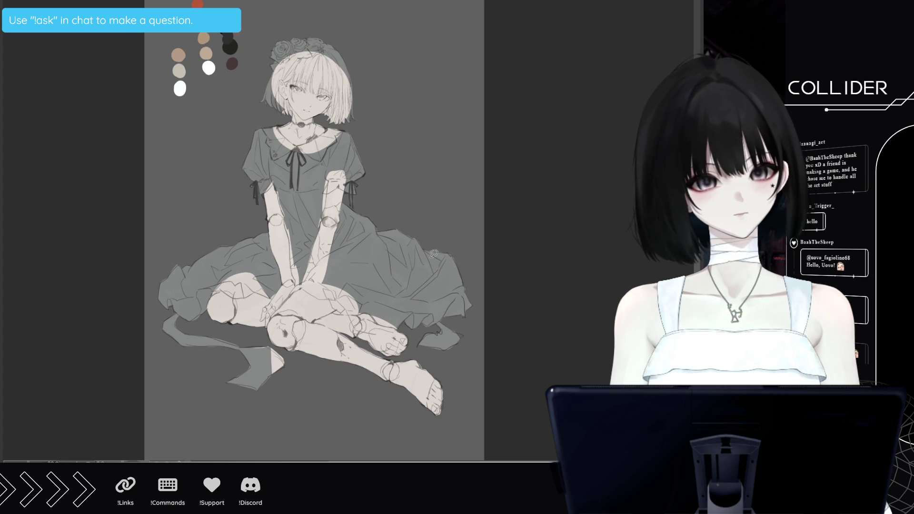
pyautogui.moveTo(267, 162); pyautogui.dragTo(286, 305)
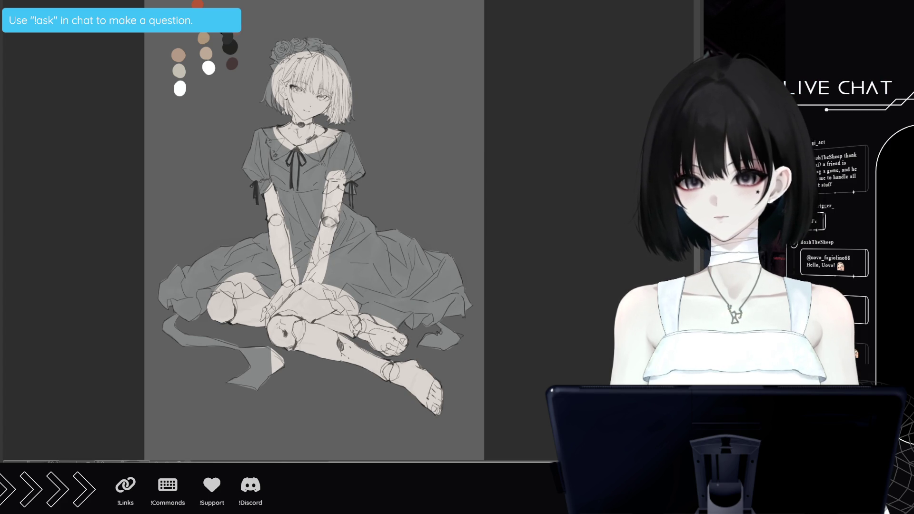
pyautogui.click(209, 68)
# - Pick the tan swatch and paint both upper arms and forearms, then the hair and face area
pyautogui.click(207, 53)
pyautogui.click(208, 36)
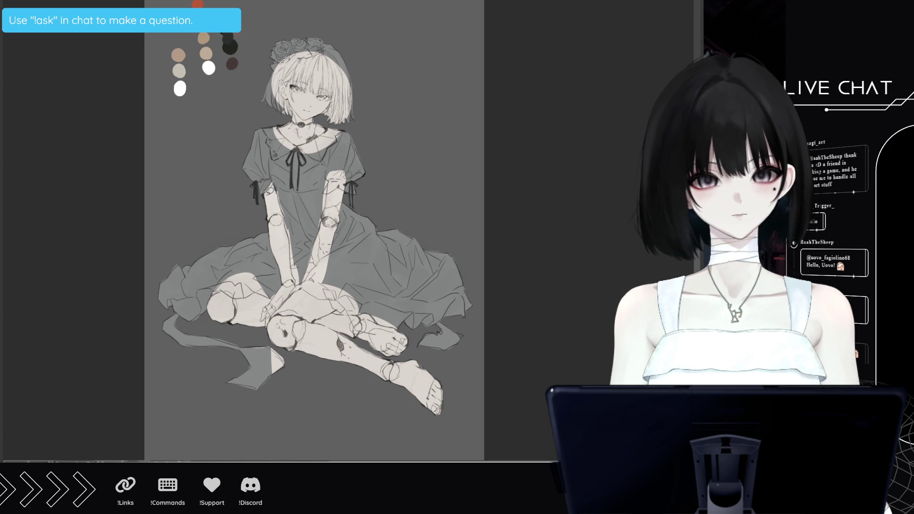
pyautogui.moveTo(273, 209)
pyautogui.mouseDown()
pyautogui.moveTo(278, 190)
pyautogui.moveTo(278, 233)
pyautogui.mouseUp()
pyautogui.moveTo(282, 264)
pyautogui.mouseDown()
pyautogui.moveTo(286, 283)
pyautogui.moveTo(282, 222)
pyautogui.mouseUp()
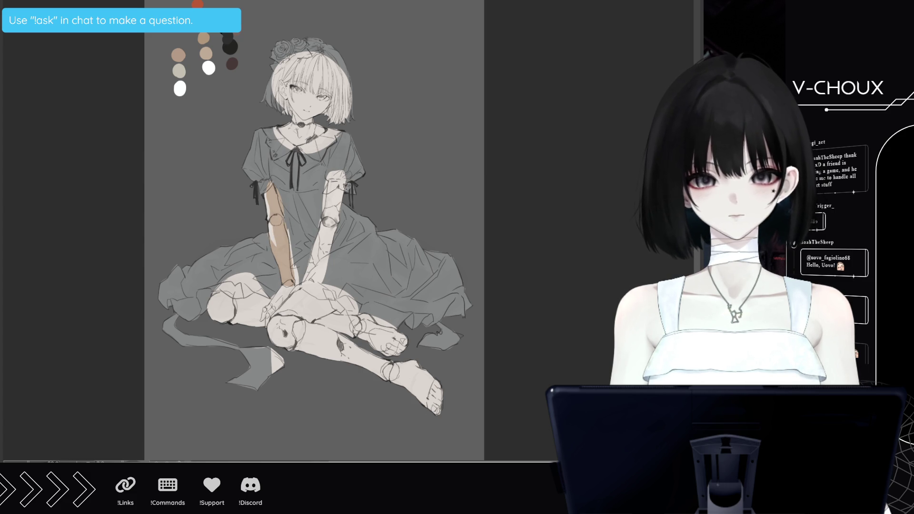
pyautogui.moveTo(326, 218); pyautogui.dragTo(337, 190)
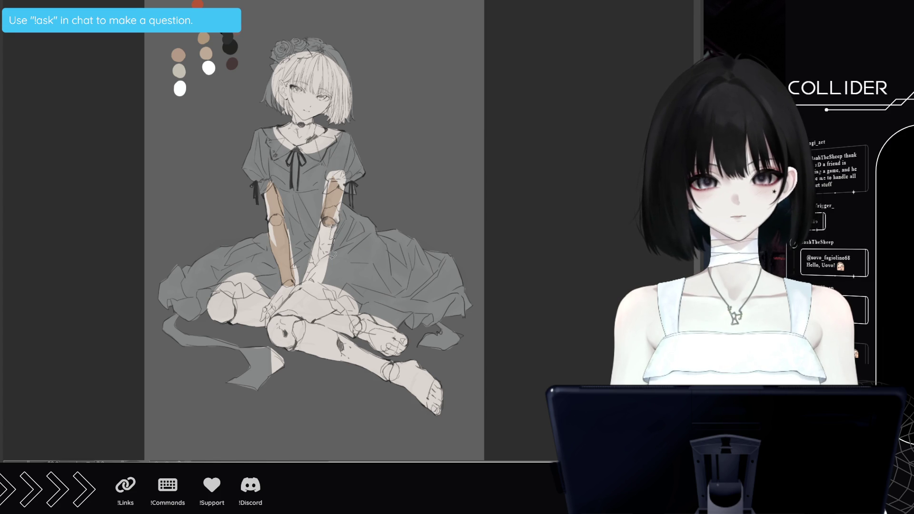
pyautogui.moveTo(325, 218); pyautogui.dragTo(297, 281)
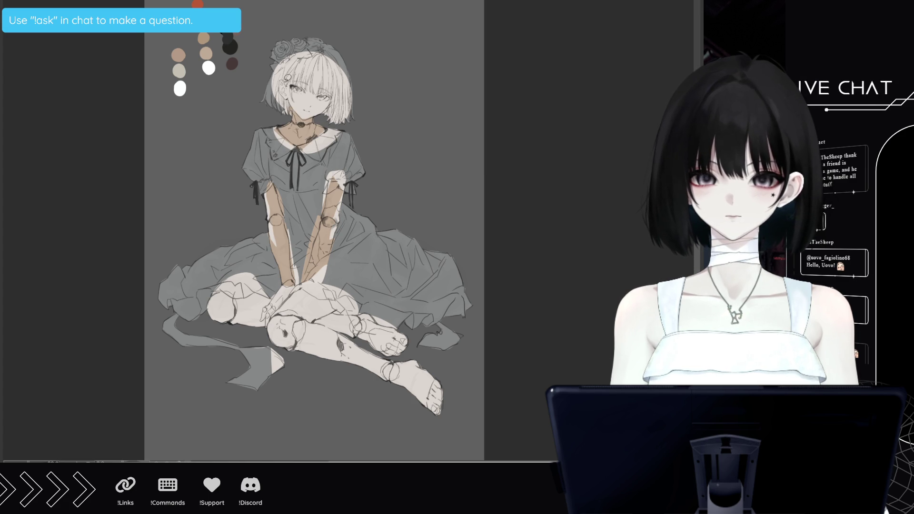
pyautogui.moveTo(278, 87)
pyautogui.mouseDown()
pyautogui.moveTo(305, 119)
pyautogui.moveTo(341, 67)
pyautogui.mouseUp()
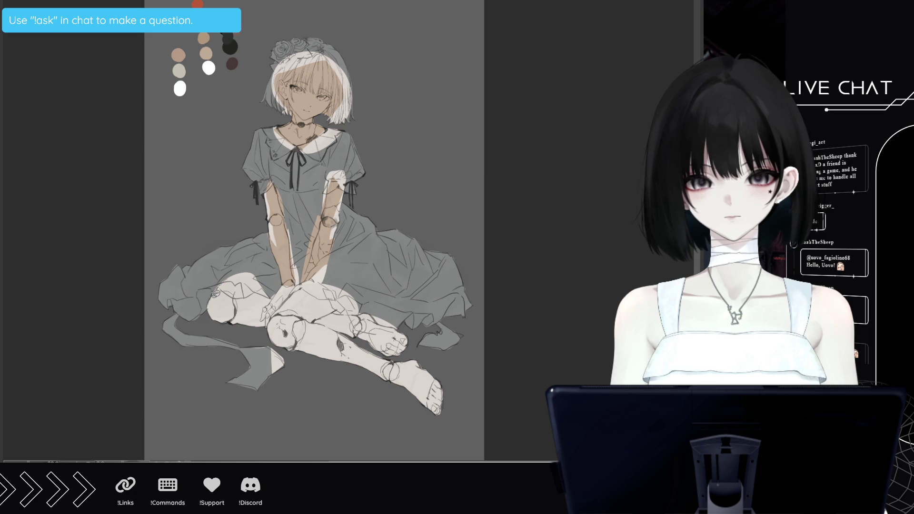
# - Tint the left knee tan and draw joint lines across the knees and ankle
pyautogui.moveTo(238, 309)
pyautogui.mouseDown()
pyautogui.moveTo(223, 272)
pyautogui.moveTo(243, 293)
pyautogui.mouseUp()
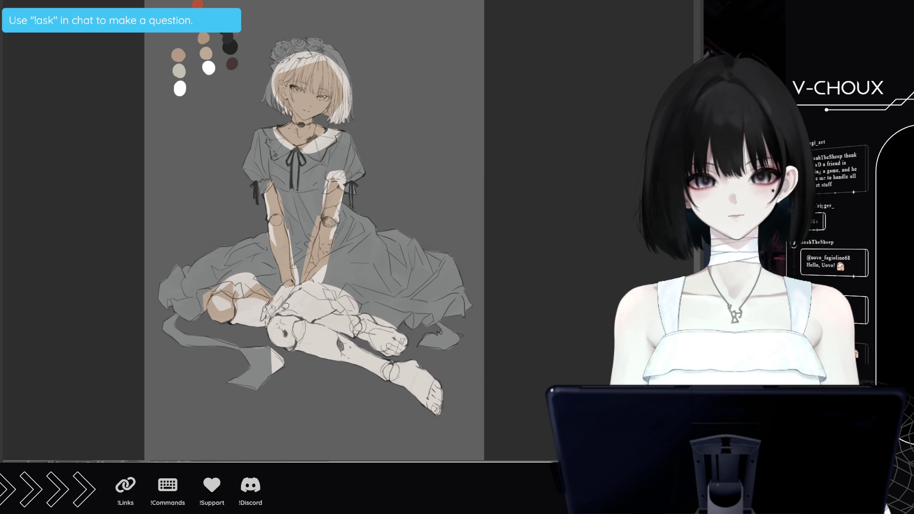
pyautogui.moveTo(291, 282); pyautogui.dragTo(267, 323)
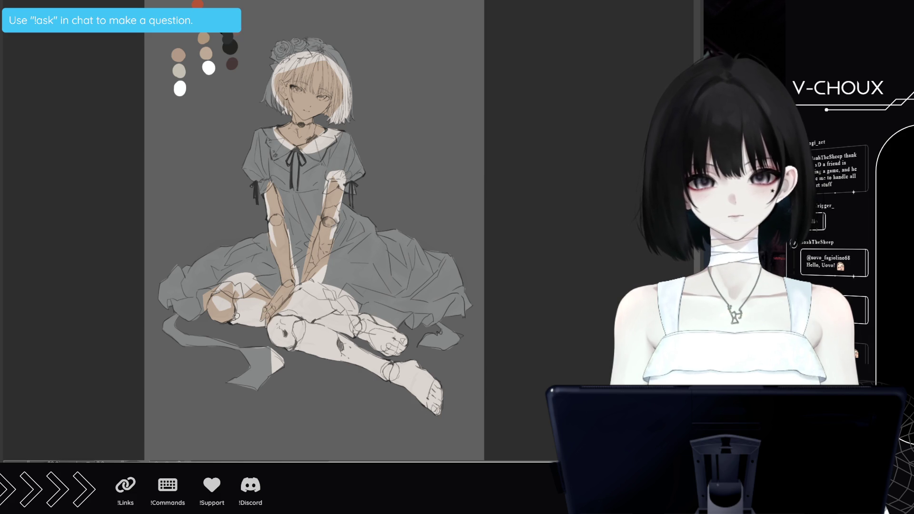
pyautogui.moveTo(241, 300)
pyautogui.mouseDown()
pyautogui.moveTo(259, 308)
pyautogui.moveTo(238, 328)
pyautogui.mouseUp()
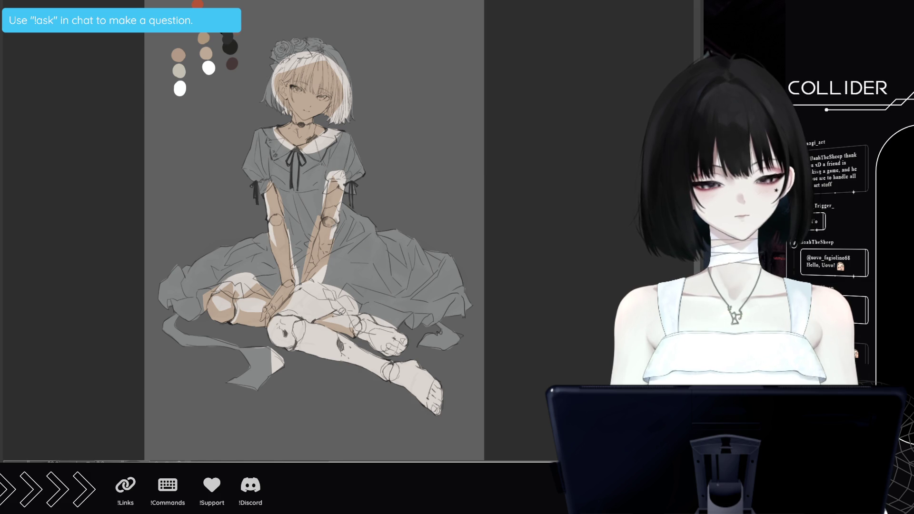
pyautogui.moveTo(355, 328); pyautogui.dragTo(364, 320)
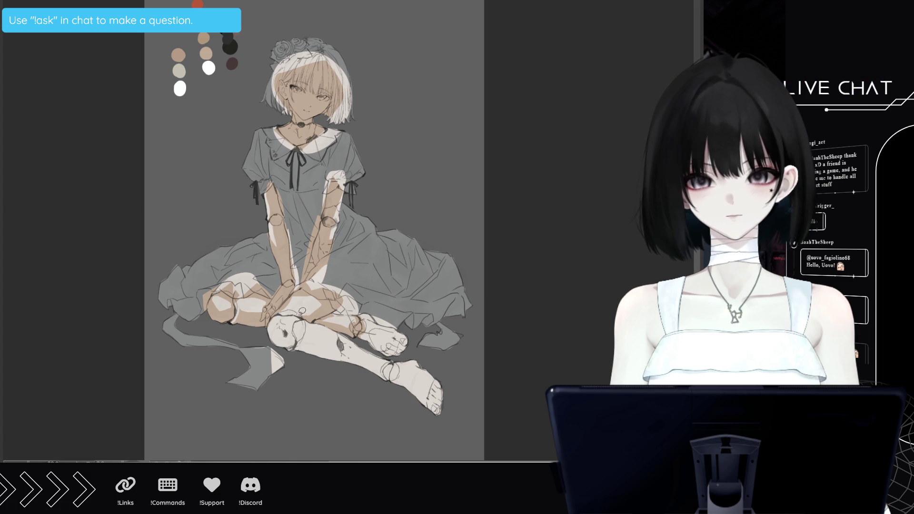
pyautogui.moveTo(271, 323)
pyautogui.mouseDown()
pyautogui.moveTo(293, 346)
pyautogui.moveTo(286, 338)
pyautogui.mouseUp()
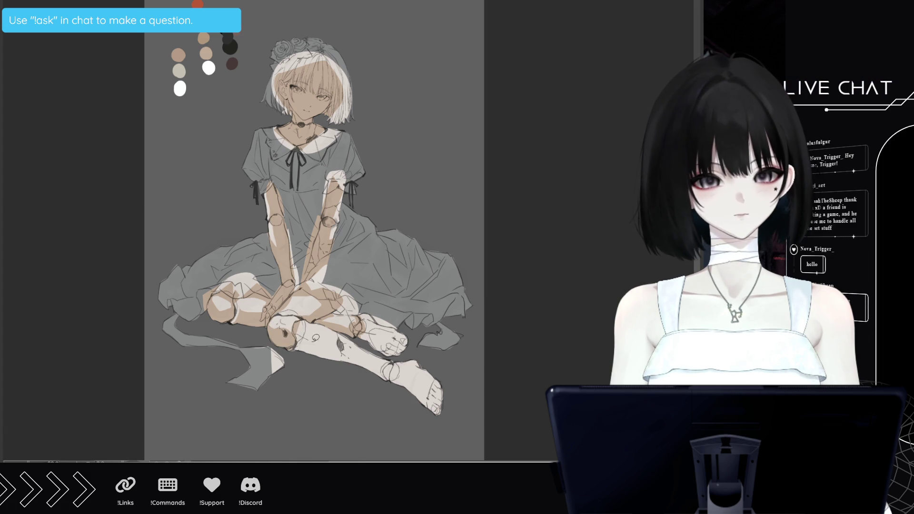
# - Redraw the ankle joint and the crossed foot's toe lines, undoing stray shin and ankle strokes
pyautogui.moveTo(381, 373); pyautogui.dragTo(363, 374)
pyautogui.hotkey('ctrl', 'z')
pyautogui.moveTo(392, 364)
pyautogui.mouseDown()
pyautogui.moveTo(380, 369)
pyautogui.moveTo(409, 377)
pyautogui.moveTo(403, 387)
pyautogui.moveTo(410, 369)
pyautogui.moveTo(438, 393)
pyautogui.moveTo(441, 413)
pyautogui.moveTo(442, 403)
pyautogui.mouseUp()
pyautogui.hotkey('ctrl', 'z')
pyautogui.moveTo(411, 347); pyautogui.dragTo(417, 354)
pyautogui.moveTo(366, 325)
pyautogui.mouseDown()
pyautogui.moveTo(386, 350)
pyautogui.moveTo(358, 352)
pyautogui.mouseUp()
pyautogui.moveTo(407, 333)
pyautogui.mouseDown()
pyautogui.moveTo(383, 357)
pyautogui.moveTo(395, 337)
pyautogui.mouseUp()
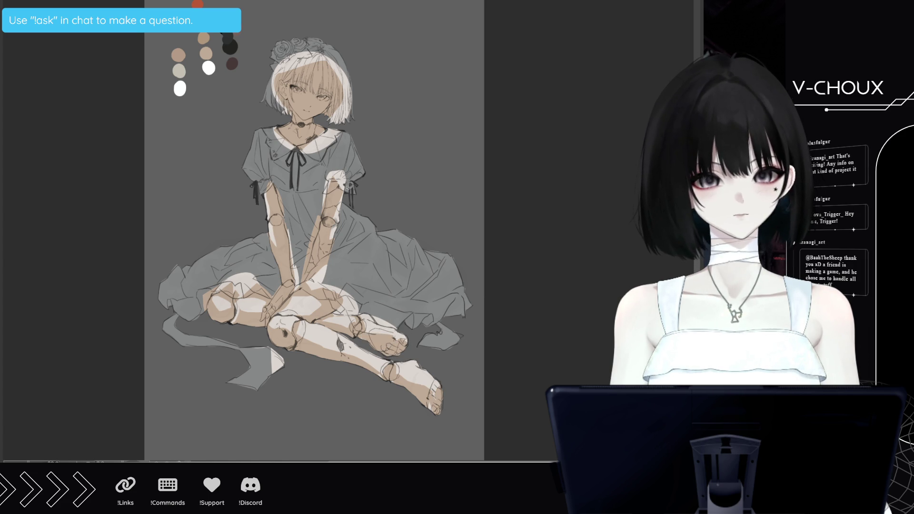
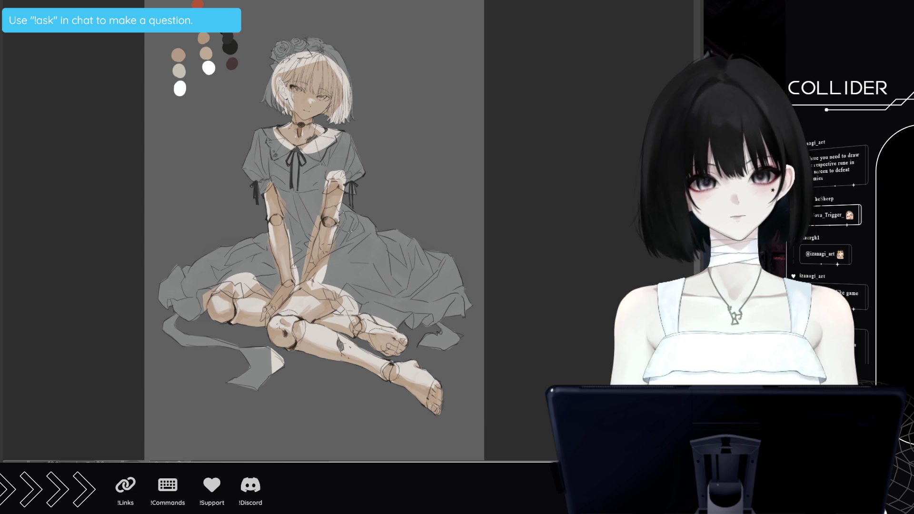
# - Paint reddish-pink blush over both knees, the foot and the left forearm, plus a bluish tint between the forearms
pyautogui.moveTo(282, 347)
pyautogui.mouseDown()
pyautogui.moveTo(270, 338)
pyautogui.moveTo(319, 359)
pyautogui.mouseUp()
pyautogui.moveTo(380, 387); pyautogui.dragTo(431, 407)
pyautogui.moveTo(224, 324); pyautogui.dragTo(257, 329)
pyautogui.moveTo(281, 273); pyautogui.dragTo(271, 237)
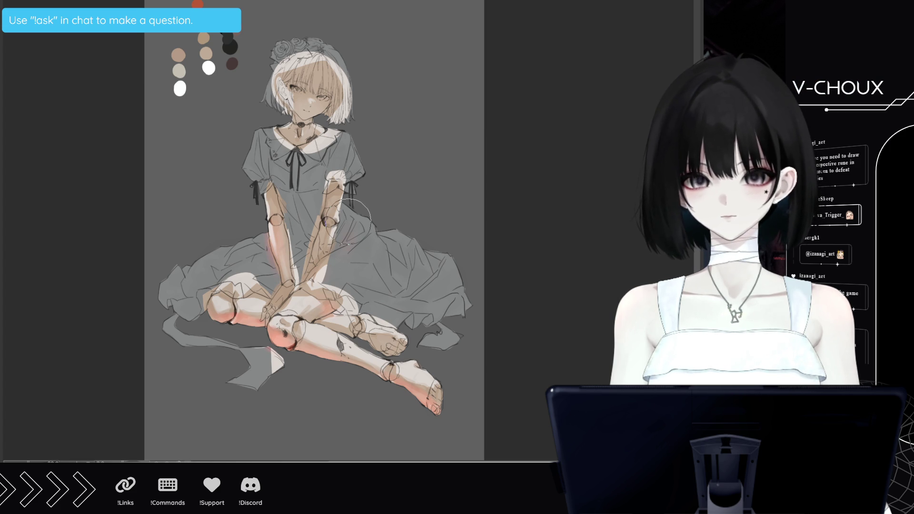
pyautogui.moveTo(283, 266)
pyautogui.mouseDown()
pyautogui.moveTo(305, 267)
pyautogui.moveTo(328, 247)
pyautogui.mouseUp()
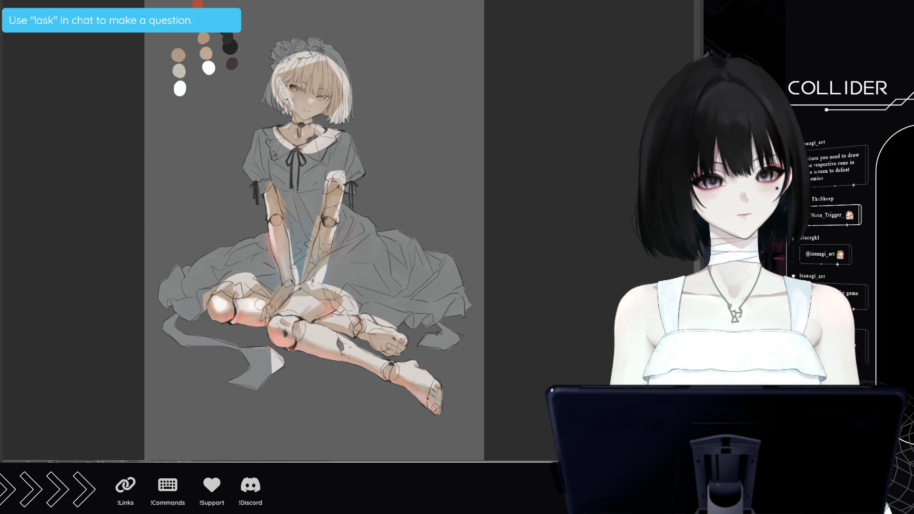
# - Paint light highlights between the crossed knees, on both forearms and on the face
pyautogui.moveTo(289, 310)
pyautogui.mouseDown()
pyautogui.moveTo(324, 309)
pyautogui.moveTo(334, 341)
pyautogui.moveTo(440, 394)
pyautogui.moveTo(417, 380)
pyautogui.mouseUp()
pyautogui.moveTo(281, 235); pyautogui.dragTo(266, 224)
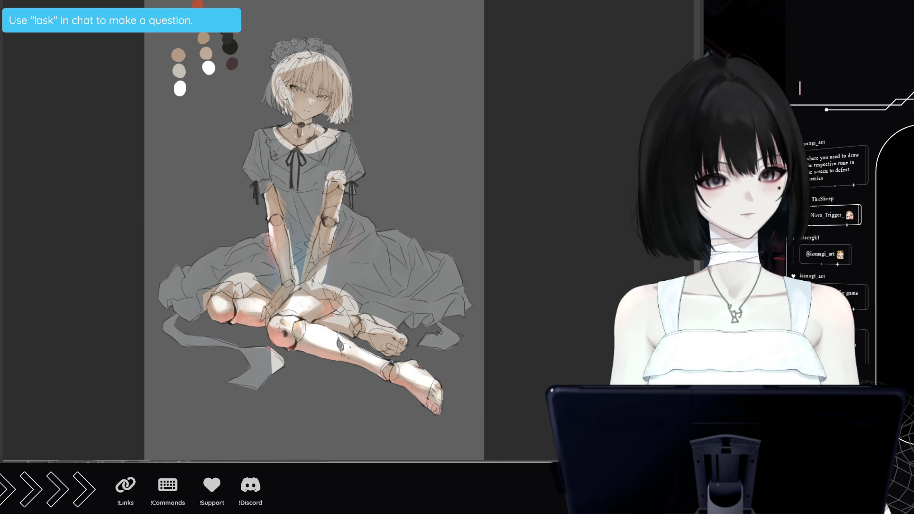
pyautogui.moveTo(338, 217); pyautogui.dragTo(332, 247)
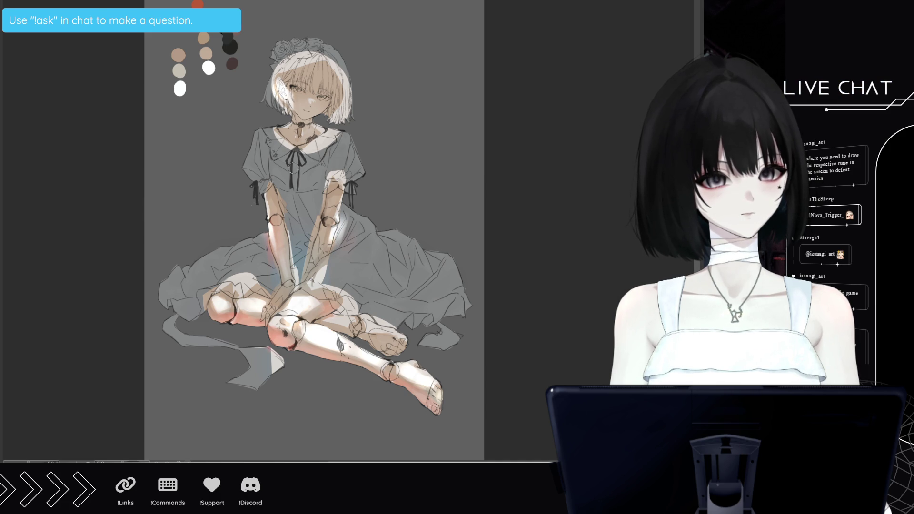
pyautogui.moveTo(313, 120); pyautogui.dragTo(350, 95)
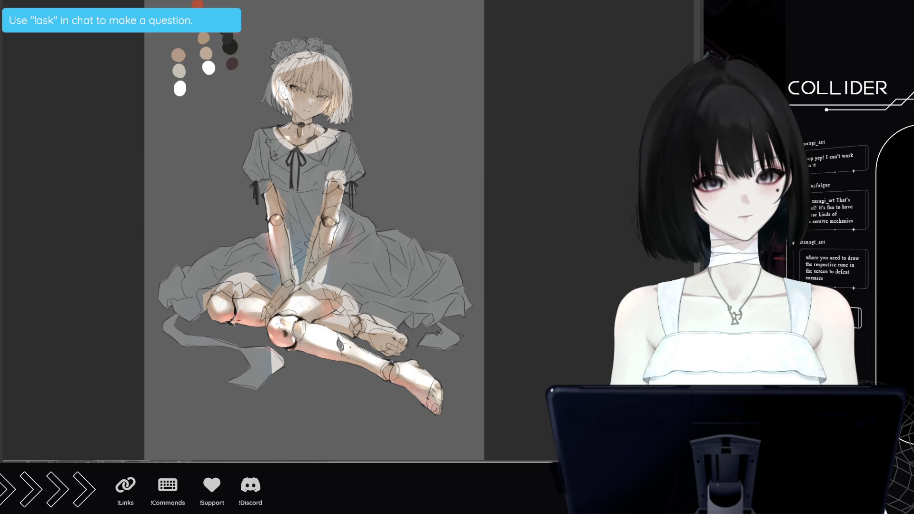
pyautogui.keyDown('alt'); pyautogui.click(276, 227); pyautogui.keyUp('alt')
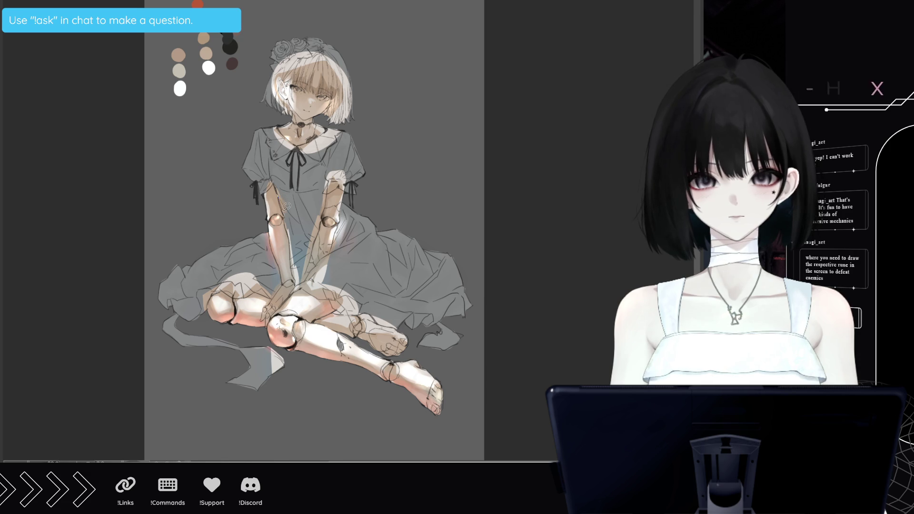
# - Paint a brighter highlight over the doll's left arm
pyautogui.moveTo(292, 214)
pyautogui.mouseDown()
pyautogui.moveTo(285, 202)
pyautogui.moveTo(290, 238)
pyautogui.mouseUp()
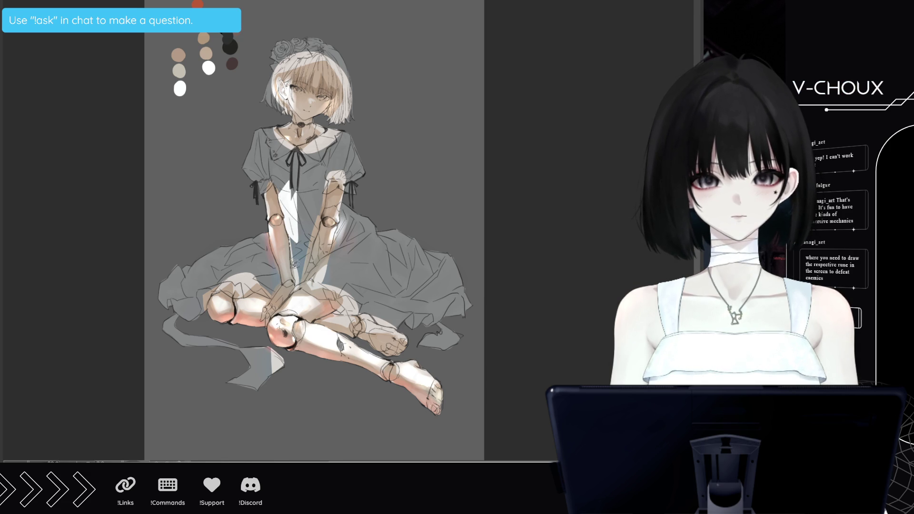
# - Paint the dress front below the collar, the right puff sleeve and the left shoulder white
pyautogui.moveTo(303, 282); pyautogui.dragTo(304, 204)
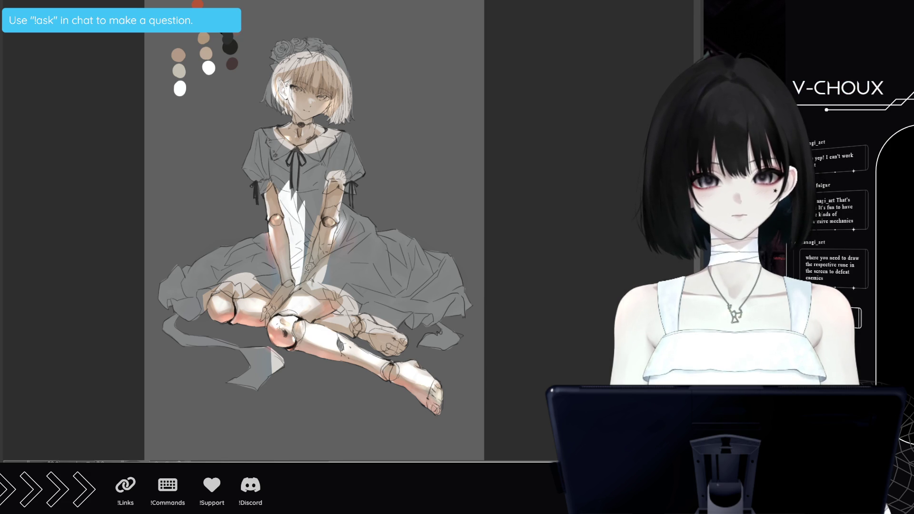
pyautogui.moveTo(305, 282); pyautogui.dragTo(309, 208)
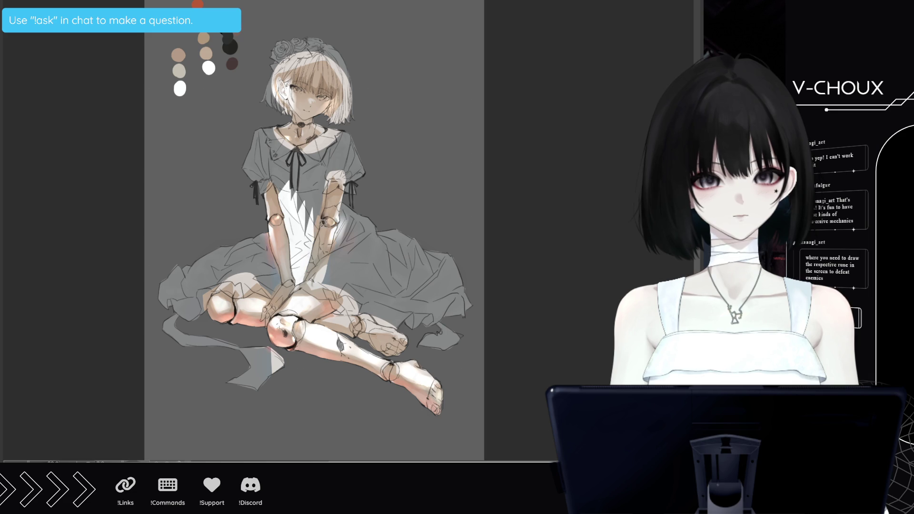
pyautogui.moveTo(311, 244)
pyautogui.mouseDown()
pyautogui.moveTo(310, 179)
pyautogui.moveTo(305, 222)
pyautogui.mouseUp()
pyautogui.moveTo(286, 156); pyautogui.dragTo(312, 212)
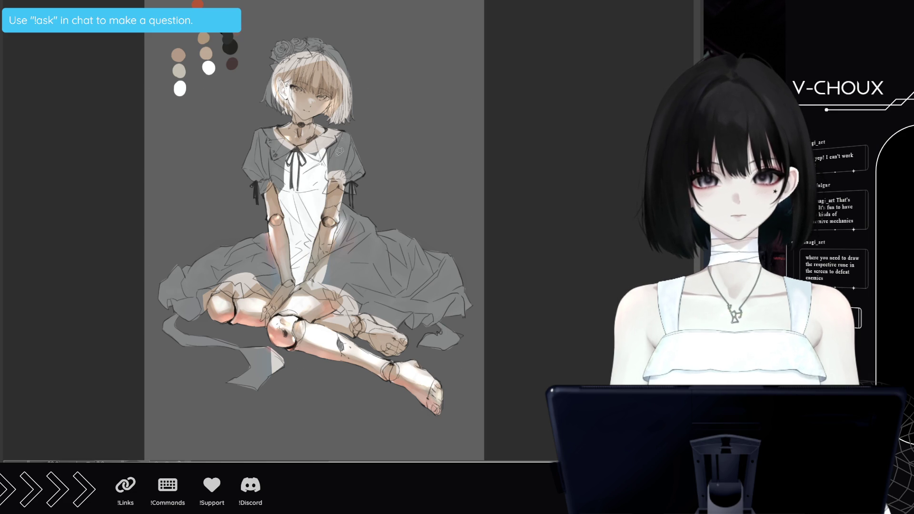
pyautogui.moveTo(339, 162)
pyautogui.mouseDown()
pyautogui.moveTo(342, 183)
pyautogui.moveTo(354, 188)
pyautogui.moveTo(350, 171)
pyautogui.moveTo(359, 176)
pyautogui.moveTo(364, 158)
pyautogui.moveTo(350, 131)
pyautogui.moveTo(334, 124)
pyautogui.moveTo(307, 139)
pyautogui.moveTo(324, 153)
pyautogui.moveTo(279, 123)
pyautogui.moveTo(269, 127)
pyautogui.moveTo(276, 180)
pyautogui.mouseUp()
pyautogui.moveTo(288, 131); pyautogui.dragTo(267, 190)
pyautogui.moveTo(274, 150)
pyautogui.mouseDown()
pyautogui.moveTo(260, 193)
pyautogui.moveTo(245, 155)
pyautogui.moveTo(259, 126)
pyautogui.moveTo(275, 150)
pyautogui.mouseUp()
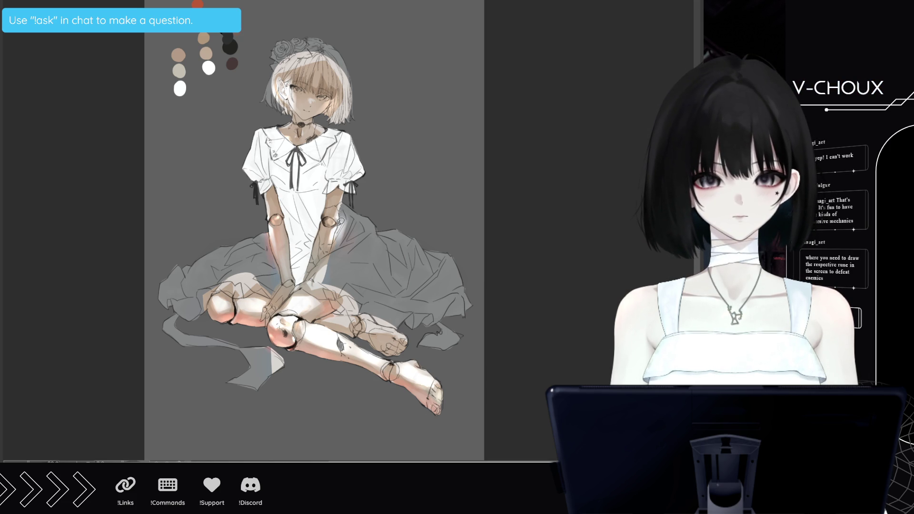
# - Whiten the grey beside the right arm, between the arms and across the right skirt
pyautogui.moveTo(337, 233)
pyautogui.mouseDown()
pyautogui.moveTo(362, 257)
pyautogui.moveTo(350, 198)
pyautogui.moveTo(380, 223)
pyautogui.moveTo(376, 274)
pyautogui.moveTo(328, 258)
pyautogui.mouseUp()
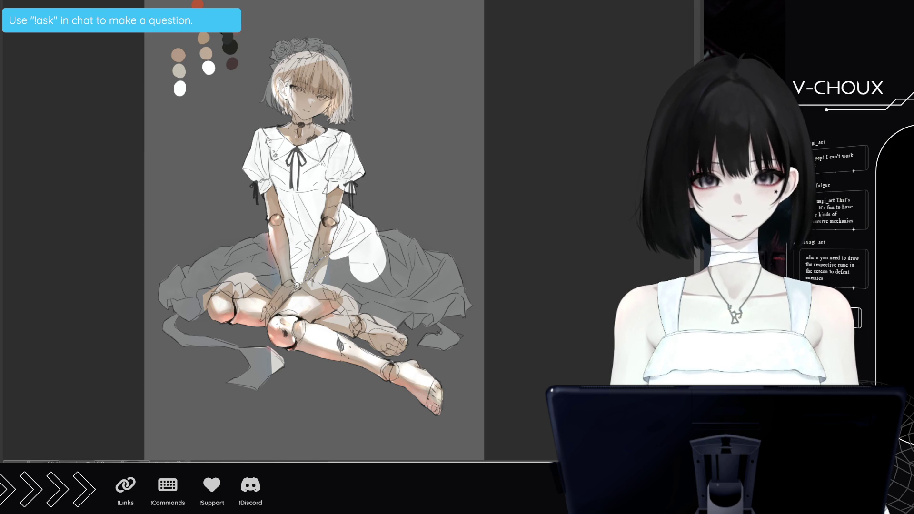
pyautogui.moveTo(305, 284)
pyautogui.mouseDown()
pyautogui.moveTo(335, 218)
pyautogui.moveTo(344, 294)
pyautogui.moveTo(357, 310)
pyautogui.mouseUp()
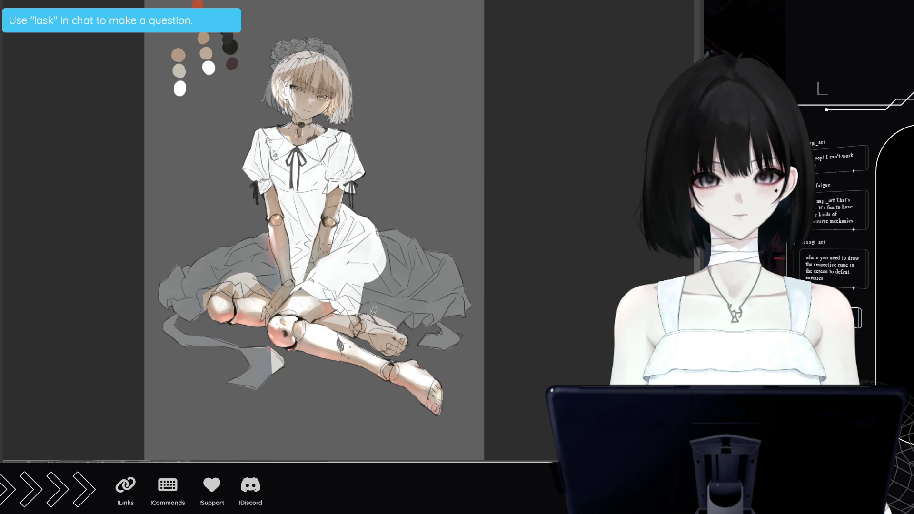
pyautogui.moveTo(376, 278); pyautogui.dragTo(396, 318)
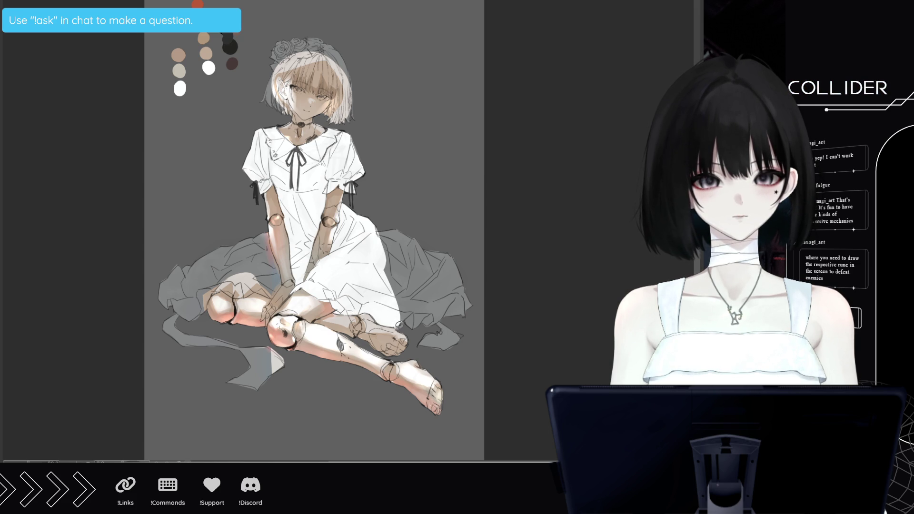
pyautogui.moveTo(399, 246)
pyautogui.mouseDown()
pyautogui.moveTo(408, 328)
pyautogui.moveTo(427, 317)
pyautogui.moveTo(397, 227)
pyautogui.moveTo(435, 254)
pyautogui.moveTo(454, 252)
pyautogui.moveTo(471, 303)
pyautogui.moveTo(424, 340)
pyautogui.moveTo(445, 345)
pyautogui.mouseUp()
pyautogui.moveTo(464, 335); pyautogui.dragTo(430, 314)
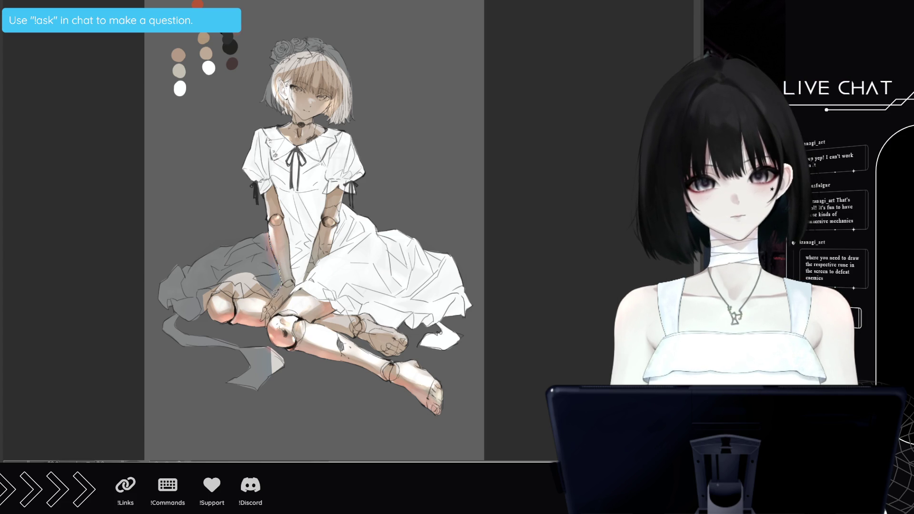
# - Paint the grey beside the left arm, the skirt above the knee and the lower-left ribbon white; tint the bodice beige
pyautogui.moveTo(256, 282); pyautogui.dragTo(253, 232)
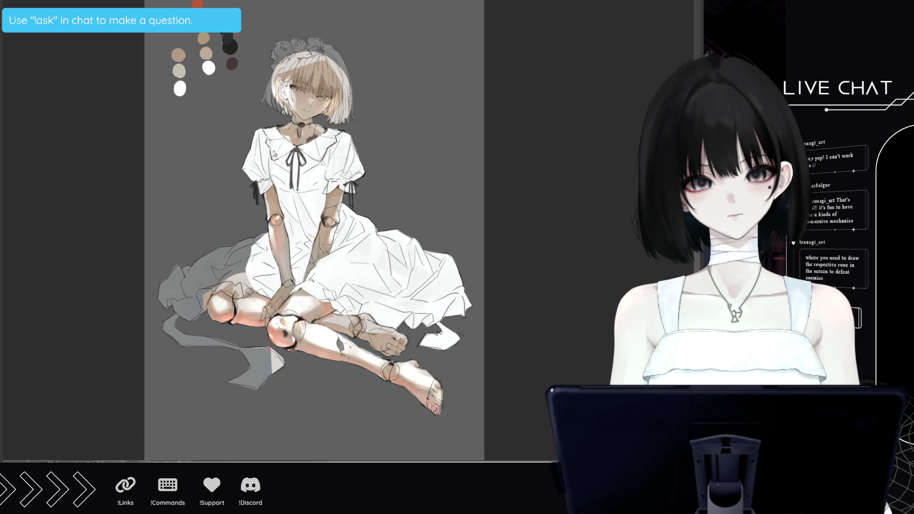
pyautogui.moveTo(241, 292)
pyautogui.mouseDown()
pyautogui.moveTo(218, 287)
pyautogui.moveTo(203, 309)
pyautogui.moveTo(173, 305)
pyautogui.moveTo(164, 284)
pyautogui.moveTo(260, 233)
pyautogui.mouseUp()
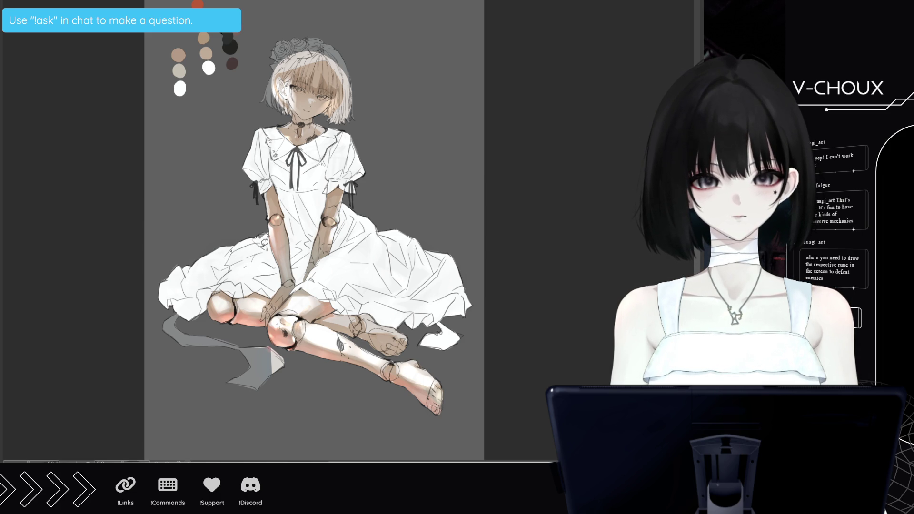
pyautogui.moveTo(183, 314)
pyautogui.mouseDown()
pyautogui.moveTo(169, 316)
pyautogui.moveTo(280, 370)
pyautogui.moveTo(259, 344)
pyautogui.moveTo(259, 364)
pyautogui.mouseUp()
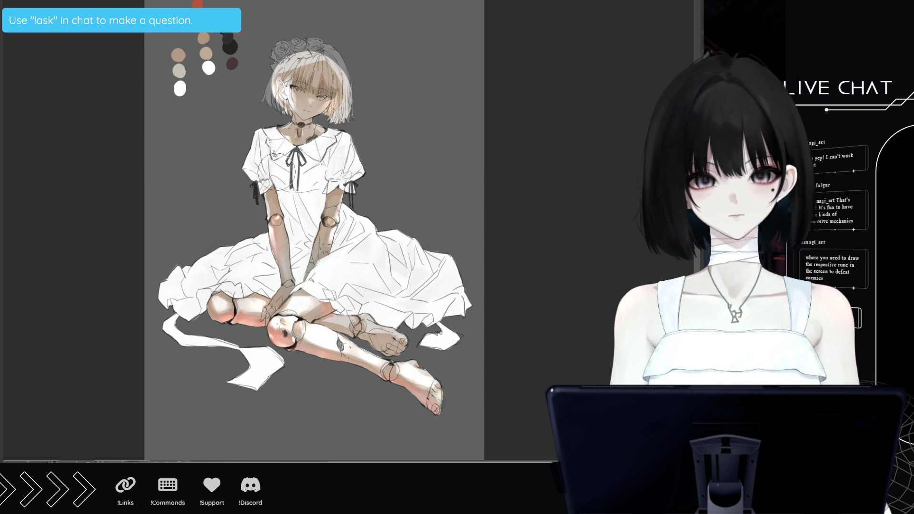
pyautogui.moveTo(259, 172)
pyautogui.mouseDown()
pyautogui.moveTo(305, 229)
pyautogui.moveTo(333, 238)
pyautogui.moveTo(352, 190)
pyautogui.moveTo(323, 266)
pyautogui.moveTo(304, 247)
pyautogui.moveTo(256, 265)
pyautogui.moveTo(264, 239)
pyautogui.moveTo(334, 269)
pyautogui.moveTo(386, 233)
pyautogui.moveTo(370, 260)
pyautogui.moveTo(239, 250)
pyautogui.moveTo(176, 312)
pyautogui.moveTo(358, 289)
pyautogui.mouseUp()
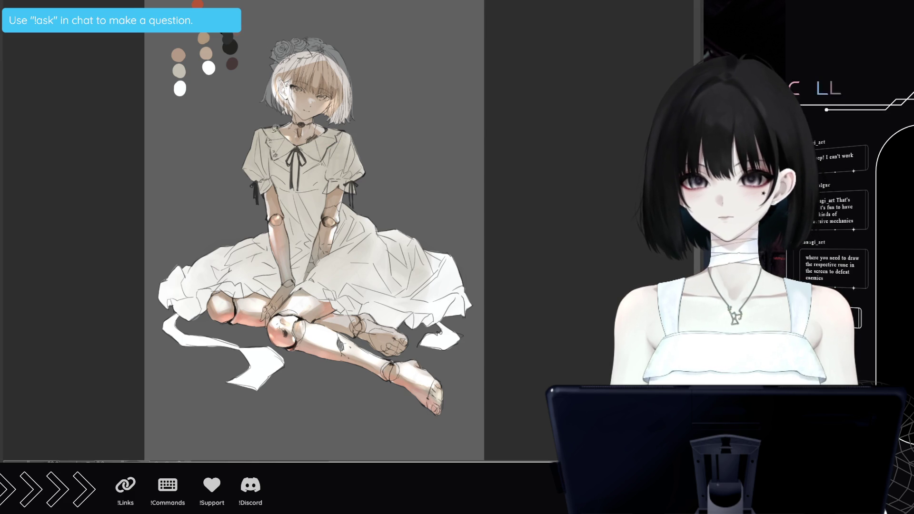
# - Add small dark marks on the collar and pick a new colour from the palette swatches
pyautogui.moveTo(273, 164)
pyautogui.mouseDown()
pyautogui.moveTo(271, 142)
pyautogui.moveTo(263, 154)
pyautogui.mouseUp()
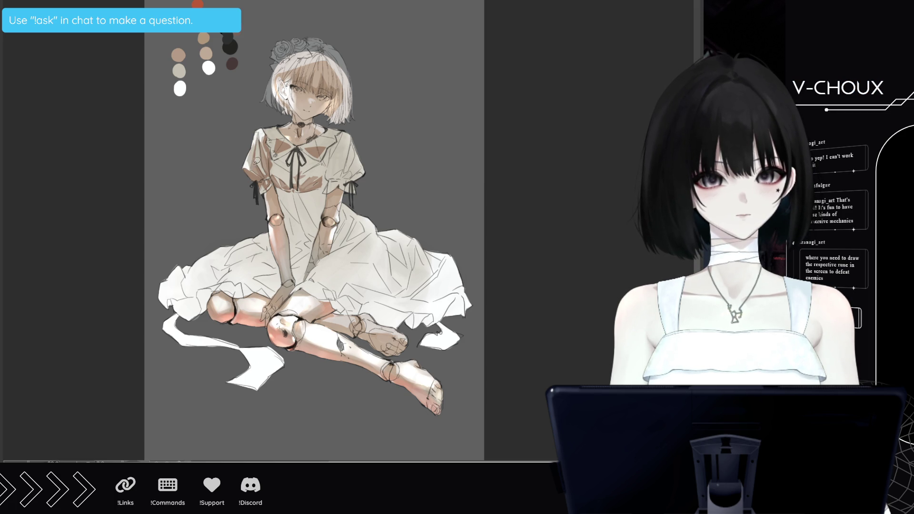
pyautogui.keyDown('alt'); pyautogui.click(180, 82); pyautogui.keyUp('alt')
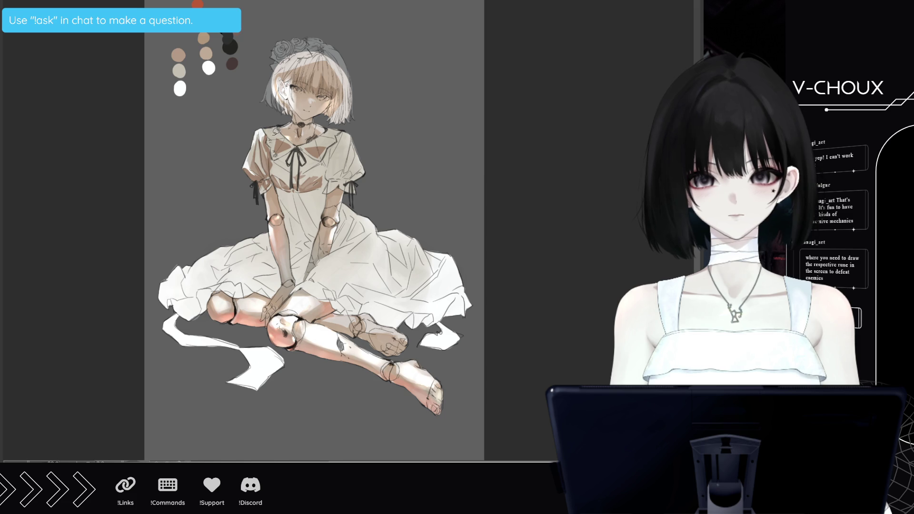
# - Draw a small earring below the doll's ear and sample the brown tone from the bodice
pyautogui.moveTo(287, 102); pyautogui.dragTo(289, 110)
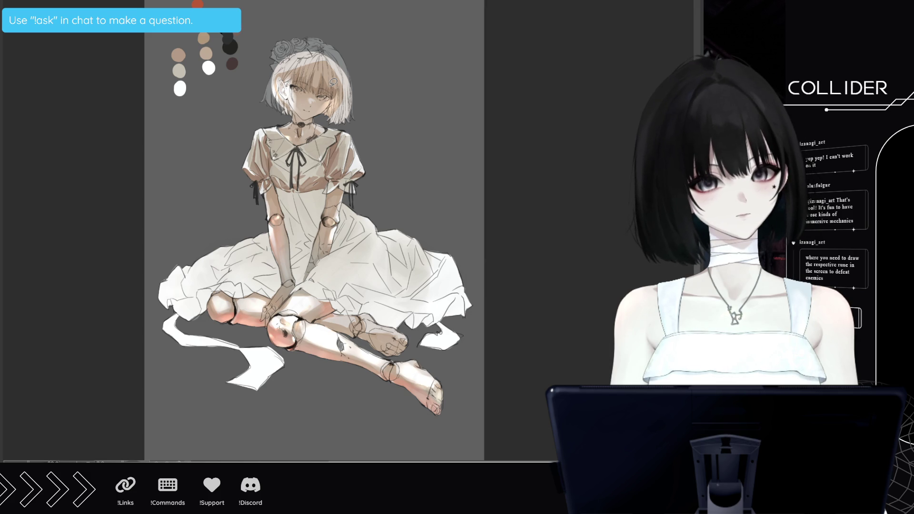
pyautogui.keyDown('alt'); pyautogui.click(314, 177); pyautogui.keyUp('alt')
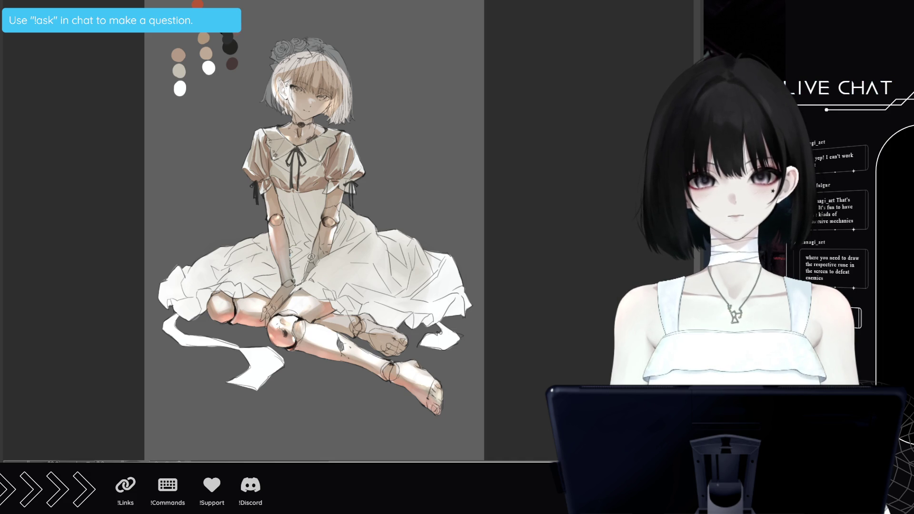
# - Shade the dress between the arms and across the bodice darker, then sample the chest's tan
pyautogui.moveTo(307, 200); pyautogui.dragTo(290, 281)
pyautogui.moveTo(280, 185)
pyautogui.mouseDown()
pyautogui.moveTo(301, 190)
pyautogui.moveTo(326, 221)
pyautogui.moveTo(307, 187)
pyautogui.moveTo(318, 179)
pyautogui.mouseUp()
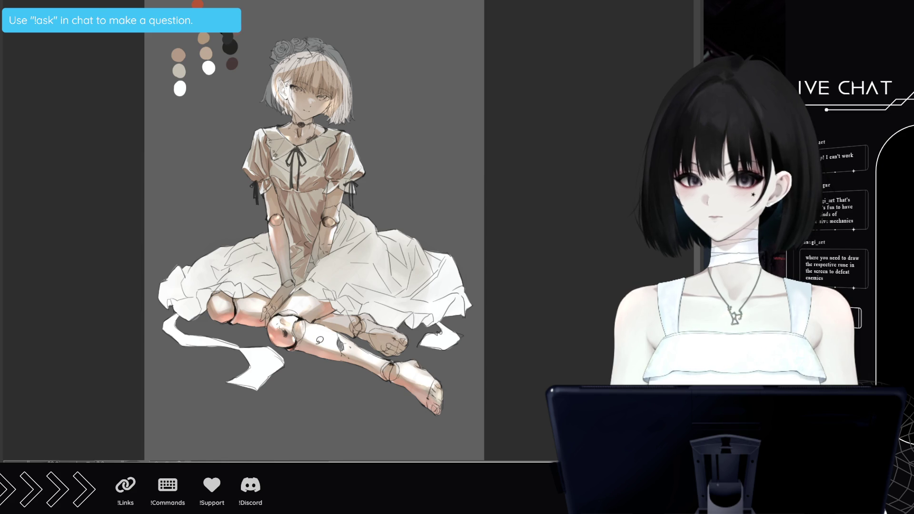
pyautogui.keyDown('alt'); pyautogui.click(312, 179); pyautogui.keyUp('alt')
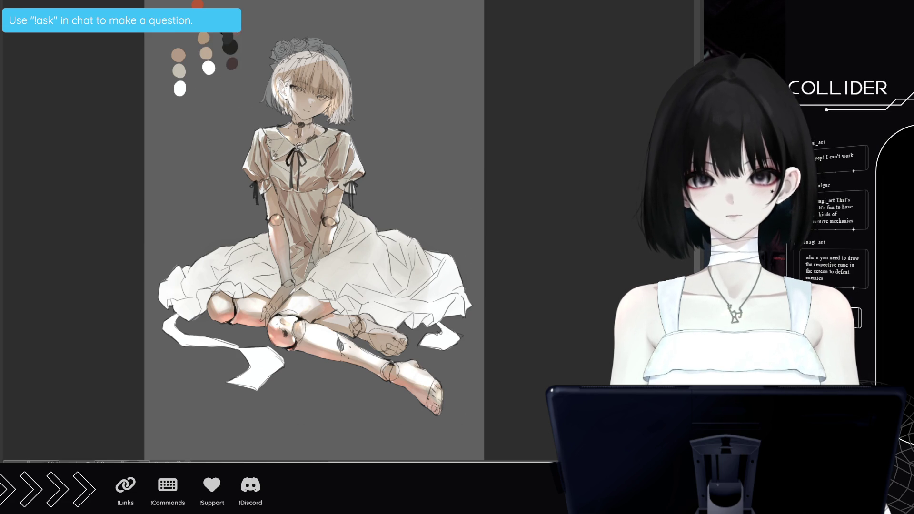
# - Darken the neck ribbon and its tails, add a choker pendant, and mark the shin and skirt edge
pyautogui.moveTo(291, 179); pyautogui.dragTo(292, 189)
pyautogui.moveTo(296, 150); pyautogui.dragTo(293, 188)
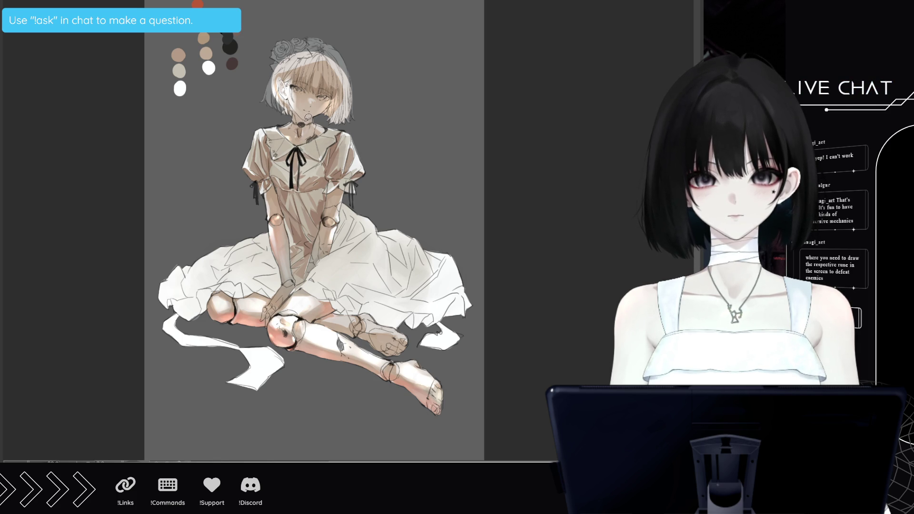
pyautogui.moveTo(302, 162); pyautogui.dragTo(297, 191)
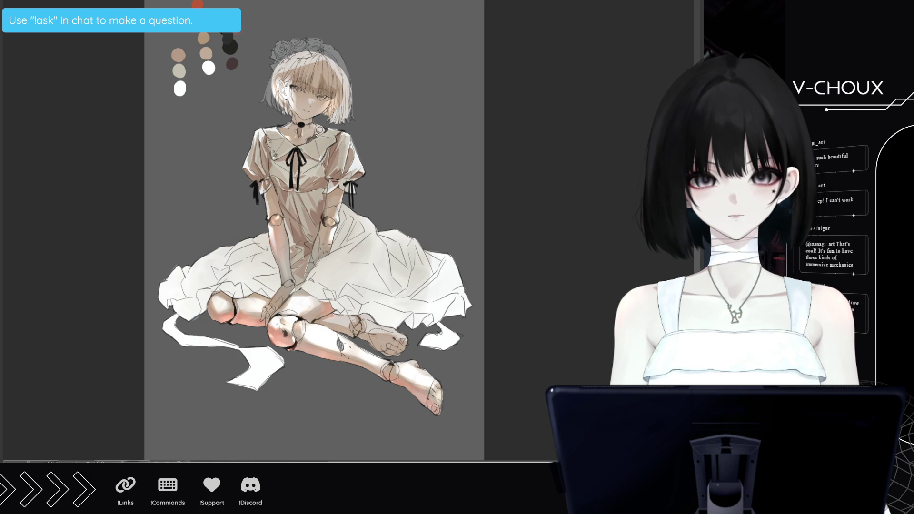
pyautogui.moveTo(310, 139); pyautogui.dragTo(317, 136)
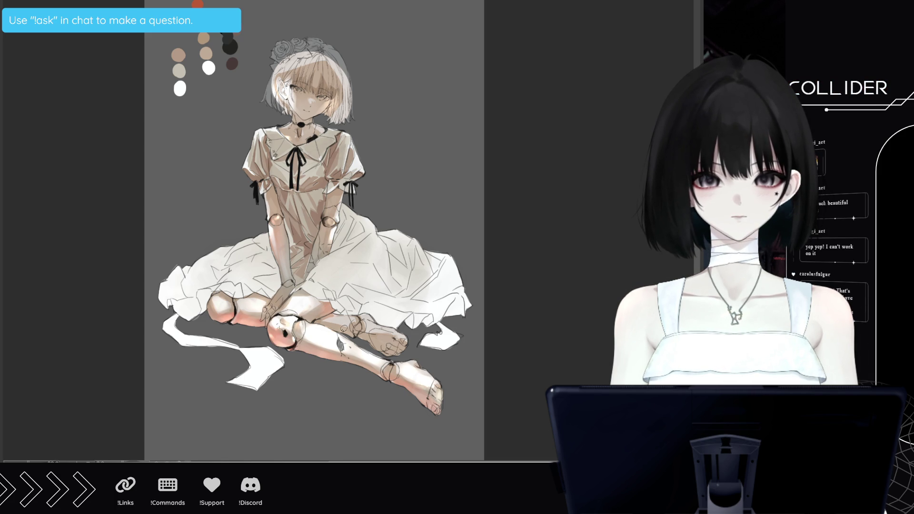
pyautogui.moveTo(340, 339); pyautogui.dragTo(343, 351)
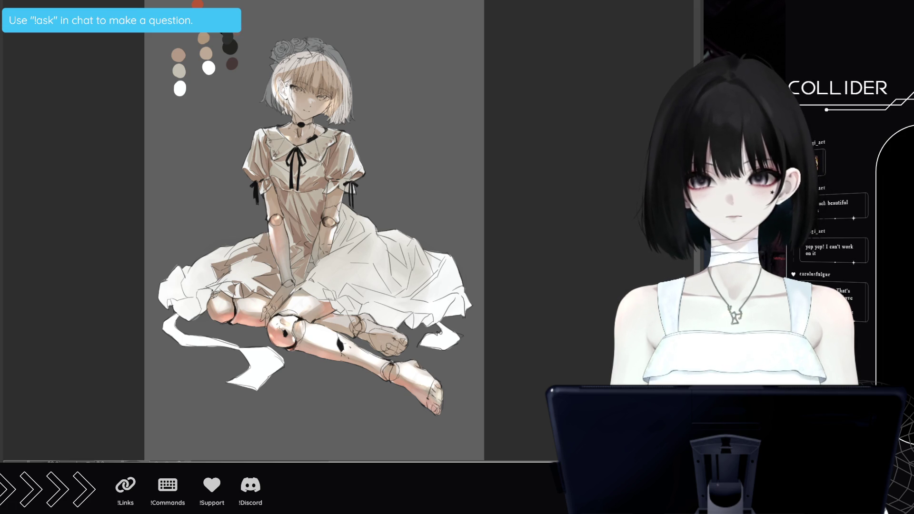
pyautogui.moveTo(175, 316)
pyautogui.mouseDown()
pyautogui.moveTo(158, 280)
pyautogui.moveTo(171, 253)
pyautogui.moveTo(220, 235)
pyautogui.moveTo(244, 241)
pyautogui.mouseUp()
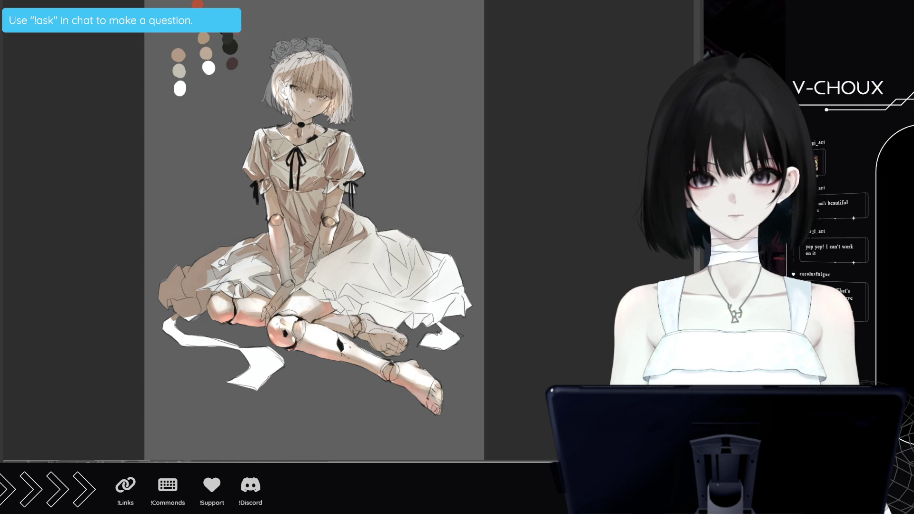
# - Brighten the dress and the skirt's lower edge with white strokes, adding faint shading on the arm
pyautogui.moveTo(194, 284); pyautogui.dragTo(210, 273)
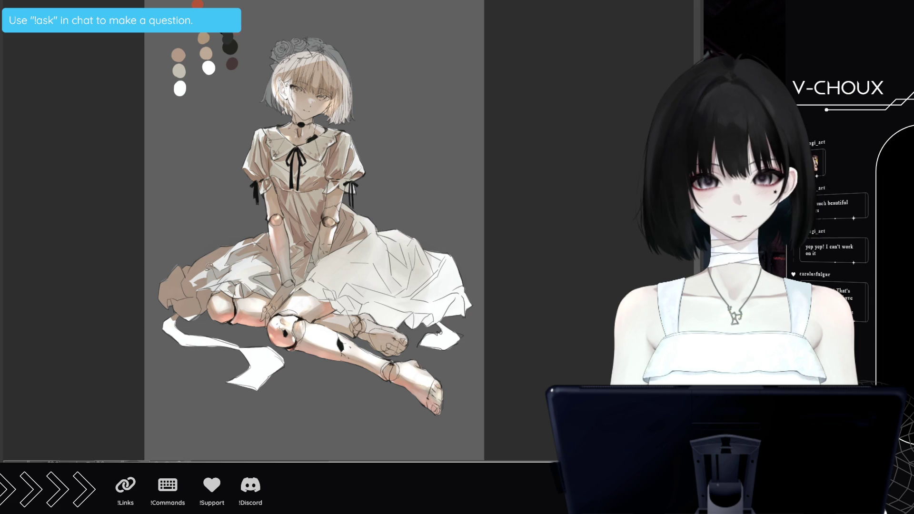
pyautogui.moveTo(217, 262); pyautogui.dragTo(225, 251)
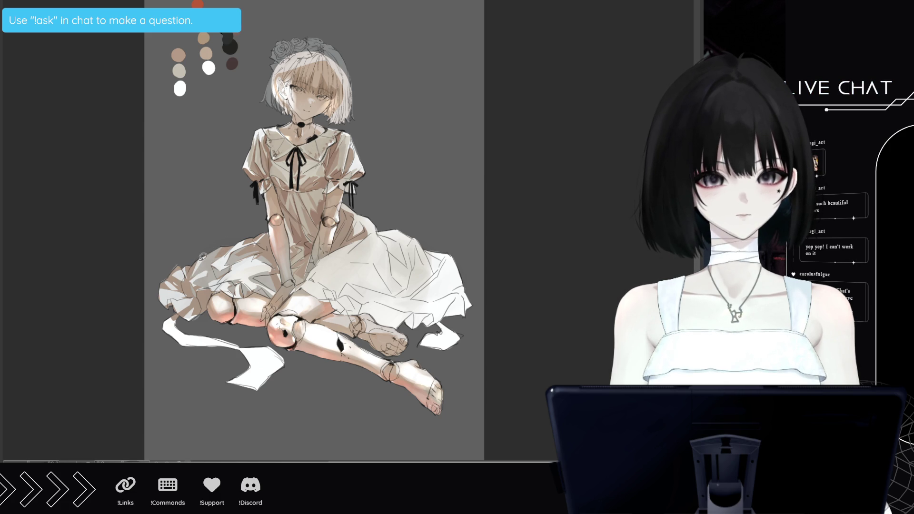
pyautogui.keyDown('alt'); pyautogui.click(316, 216); pyautogui.keyUp('alt')
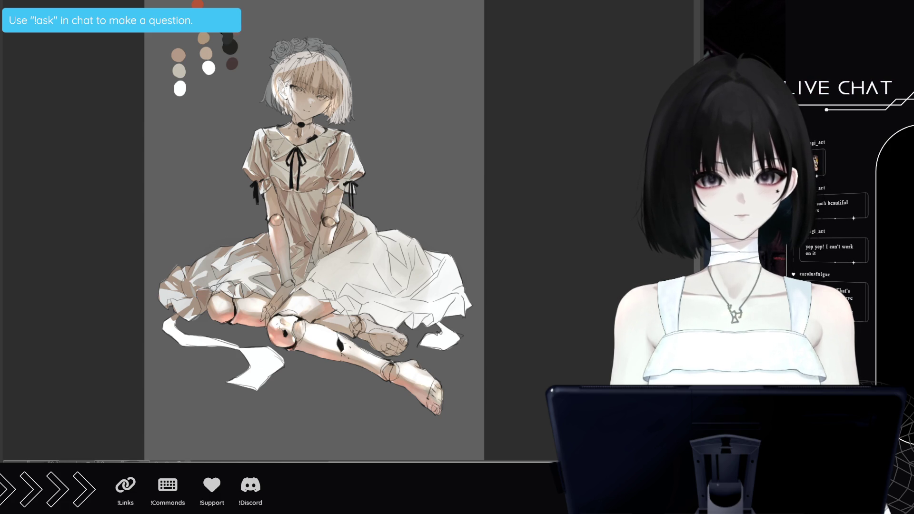
pyautogui.moveTo(211, 298); pyautogui.dragTo(206, 314)
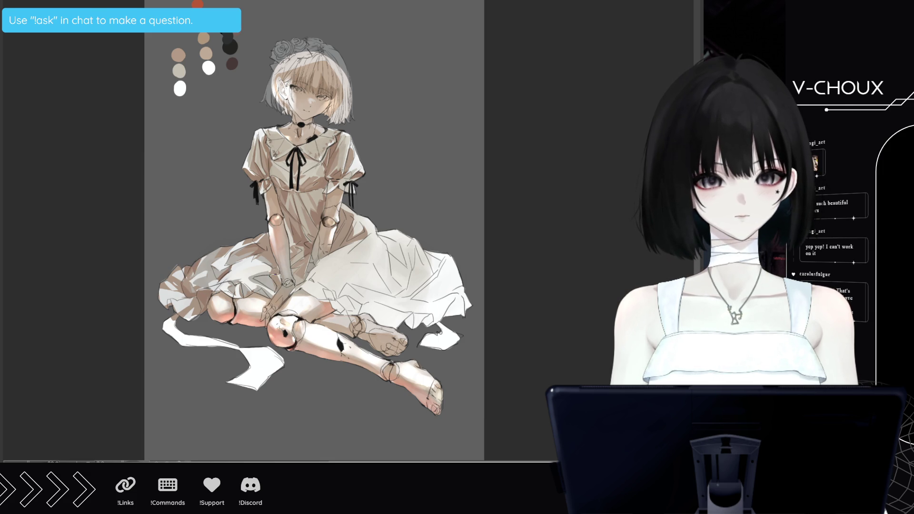
pyautogui.moveTo(265, 247); pyautogui.dragTo(293, 238)
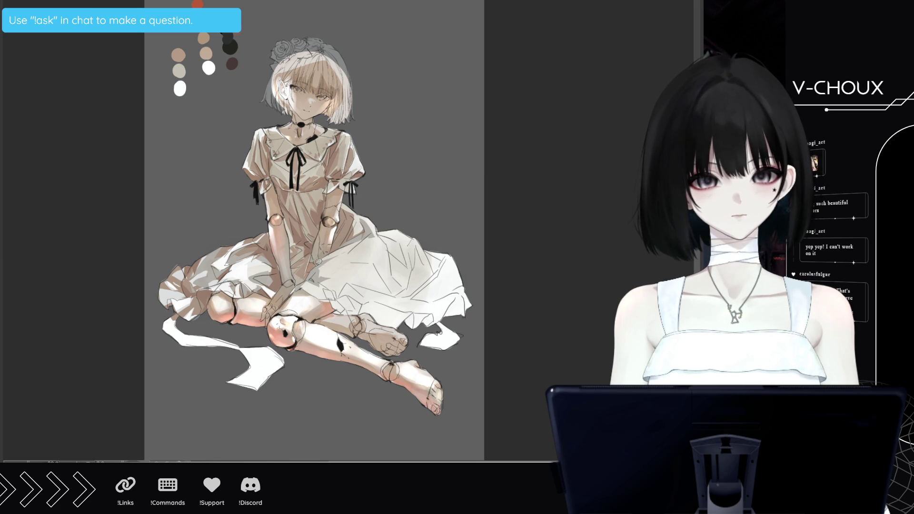
# - Add a purplish shadow near the wrist, then undo the last stroke
pyautogui.moveTo(317, 259); pyautogui.dragTo(332, 244)
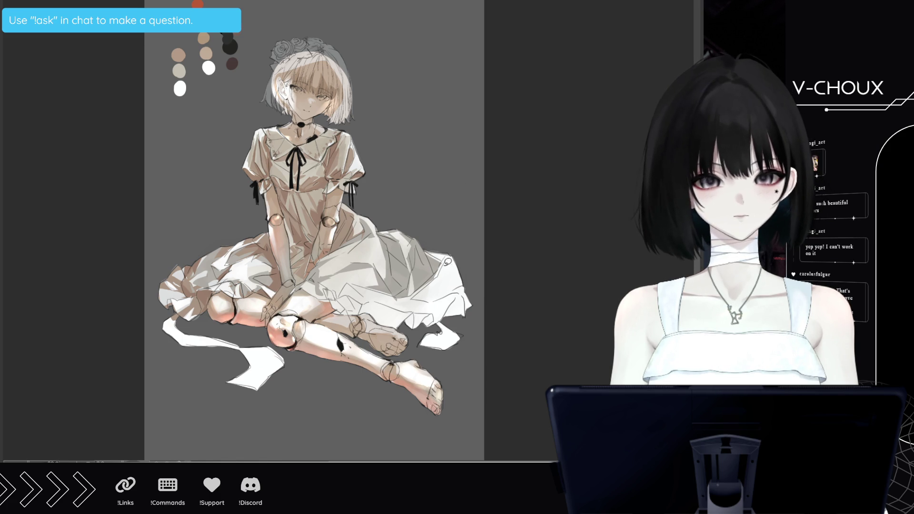
pyautogui.hotkey('ctrl', 'z')
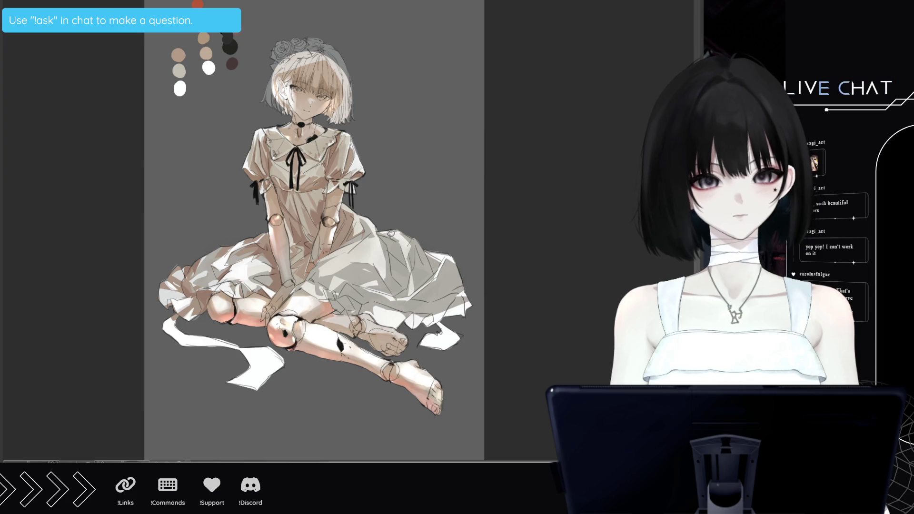
# - Try dark grey, thin and purple fold strokes on the skirt, undoing each one
pyautogui.click(405, 244)
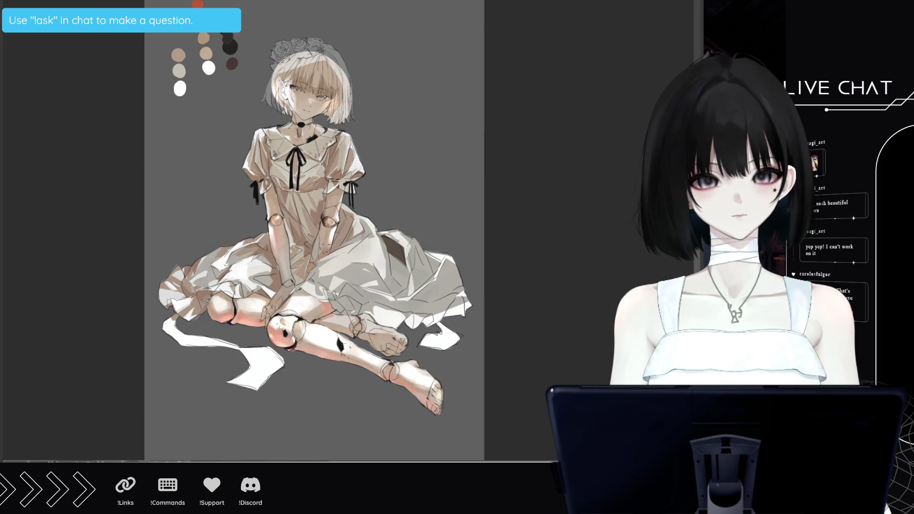
pyautogui.hotkey('ctrl', 'z')
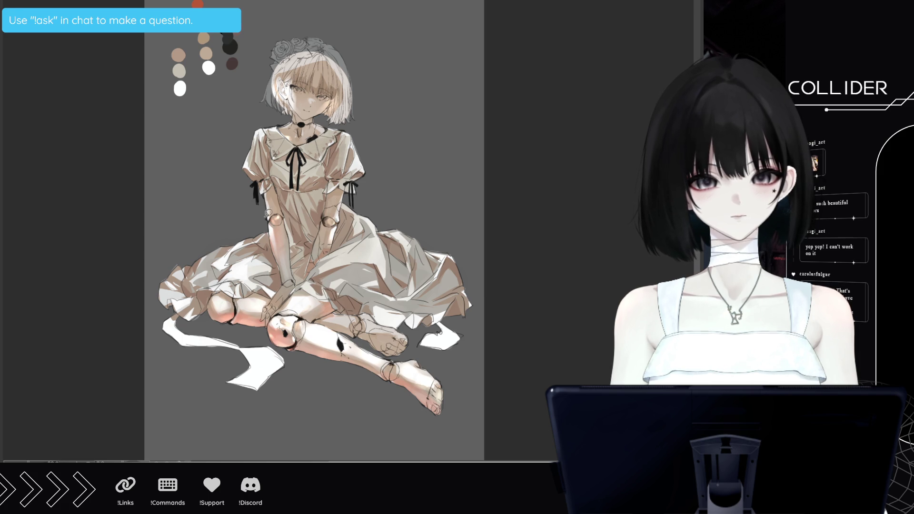
pyautogui.moveTo(311, 273); pyautogui.dragTo(361, 257)
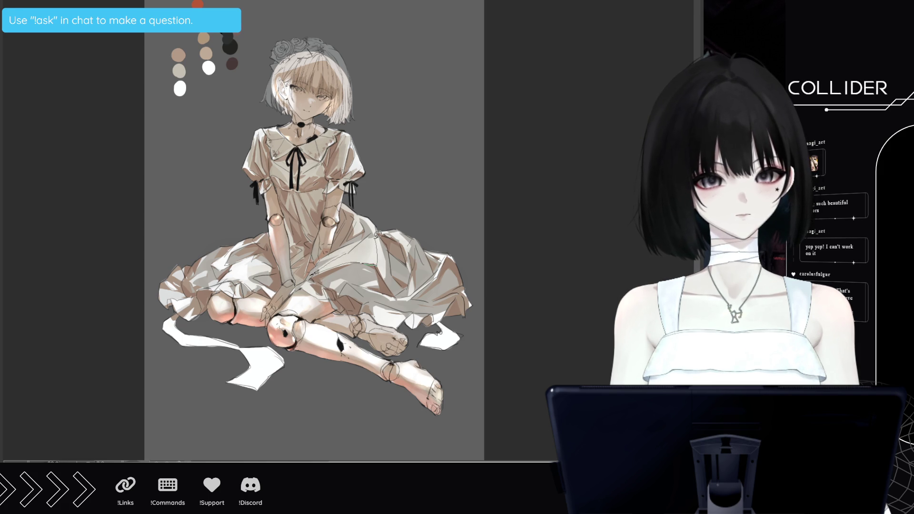
pyautogui.hotkey('ctrl', 'z')
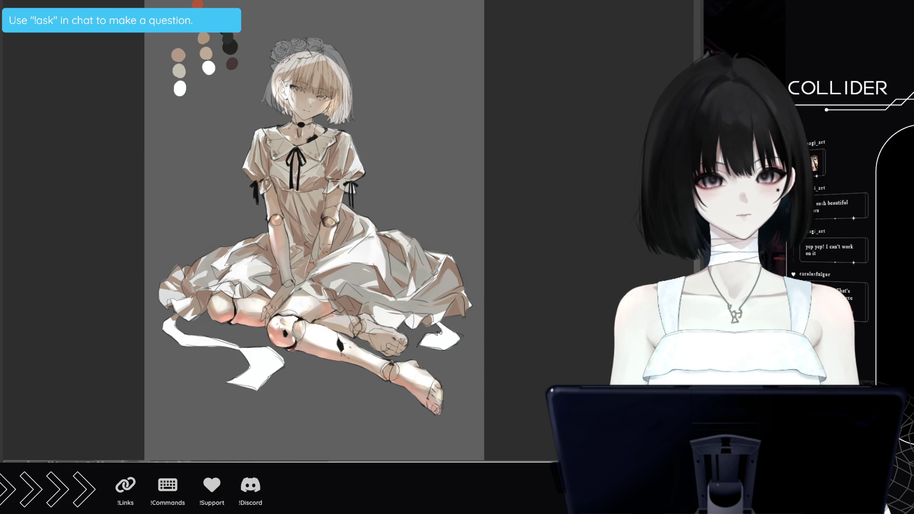
pyautogui.moveTo(401, 233); pyautogui.dragTo(408, 264)
pyautogui.hotkey('ctrl', 'z')
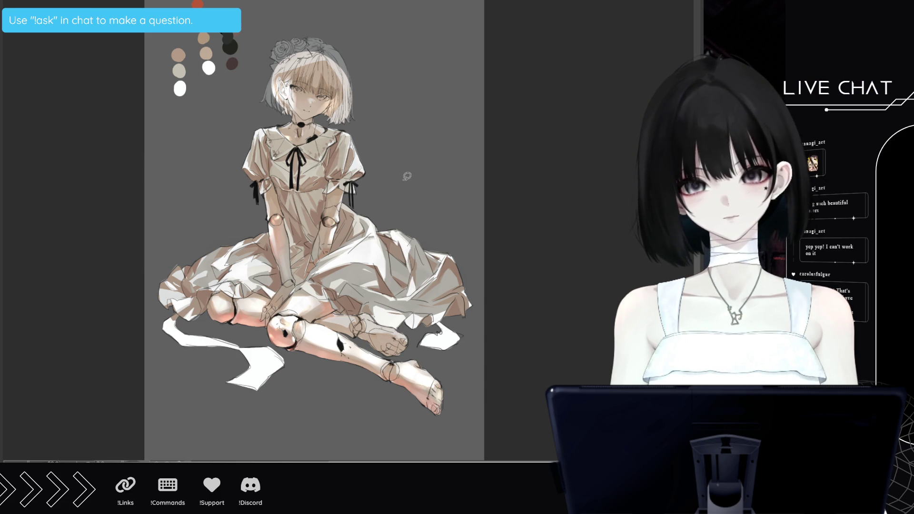
# - Fit the whole page in the window and scroll over the doll's face and legs
pyautogui.hotkey('ctrl', '0')
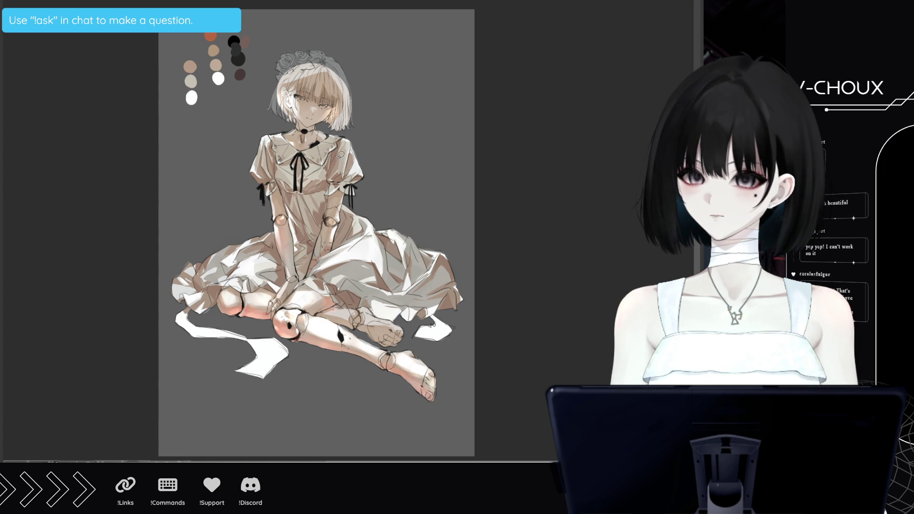
pyautogui.scroll(-1, 338, 157)
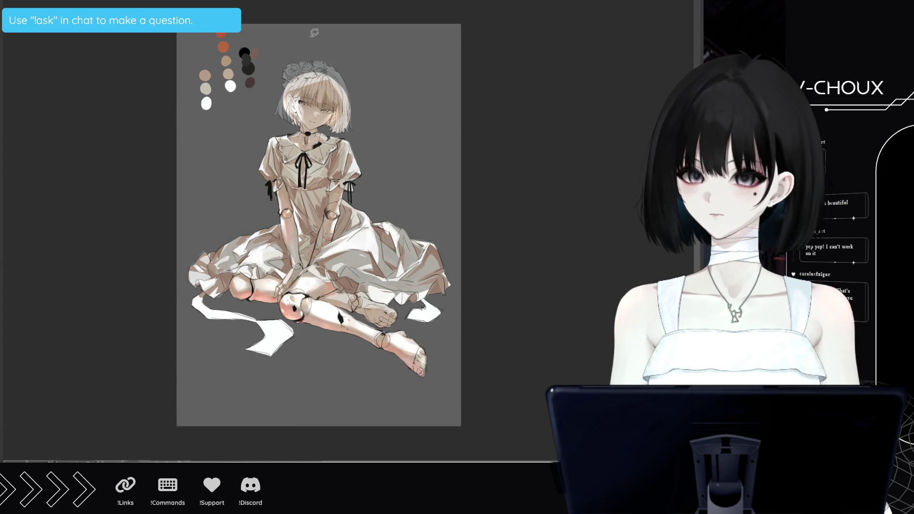
pyautogui.scroll(-1, 320, 77)
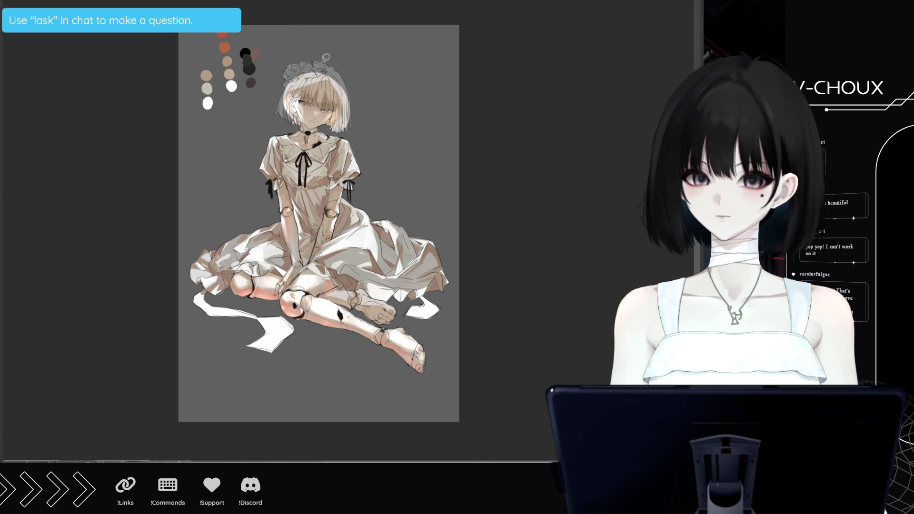
pyautogui.scroll(2, 305, 54)
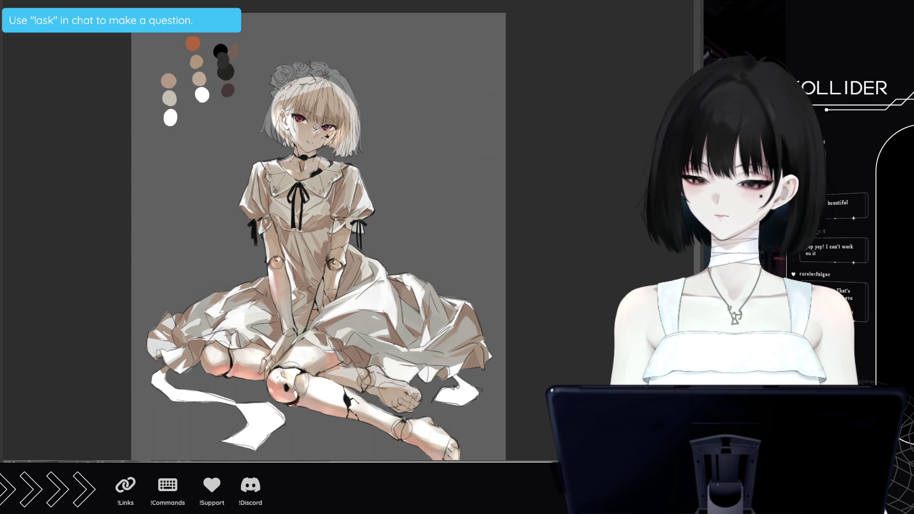
pyautogui.scroll(-2, 333, 190)
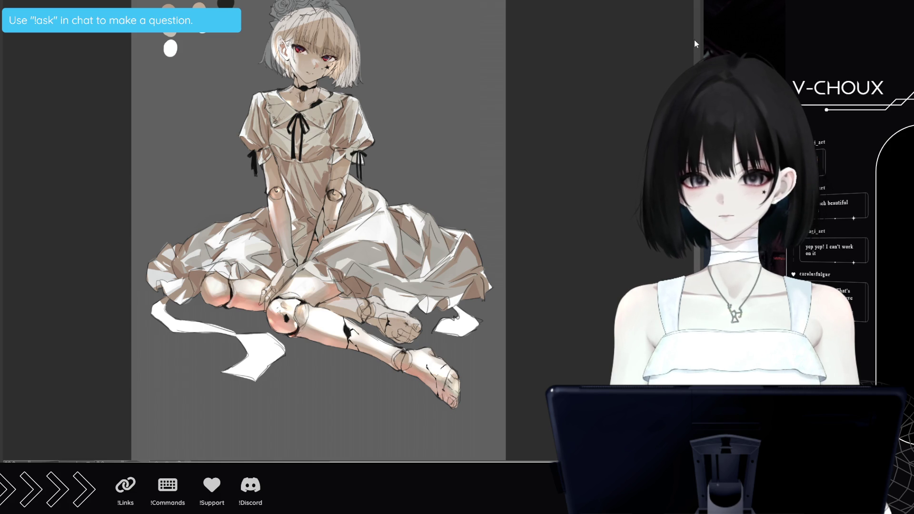
pyautogui.scroll(3, 319, 224)
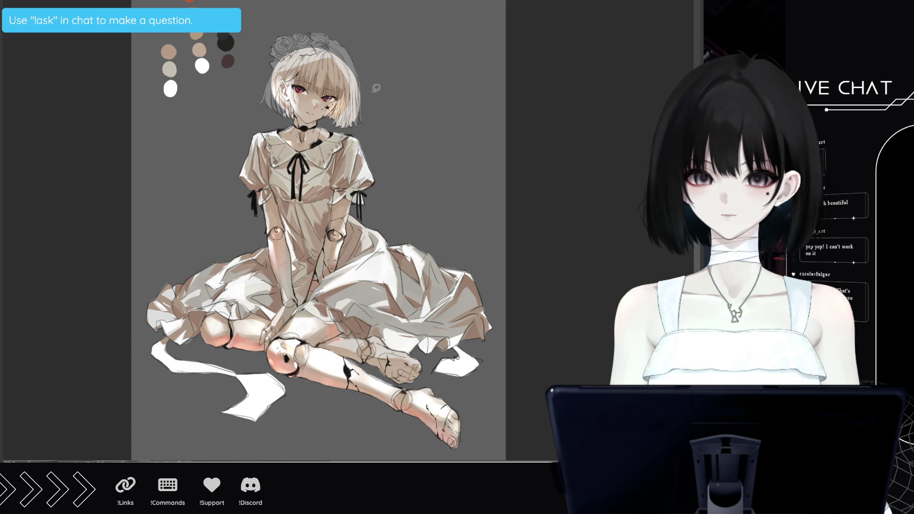
pyautogui.scroll(1, 328, 46)
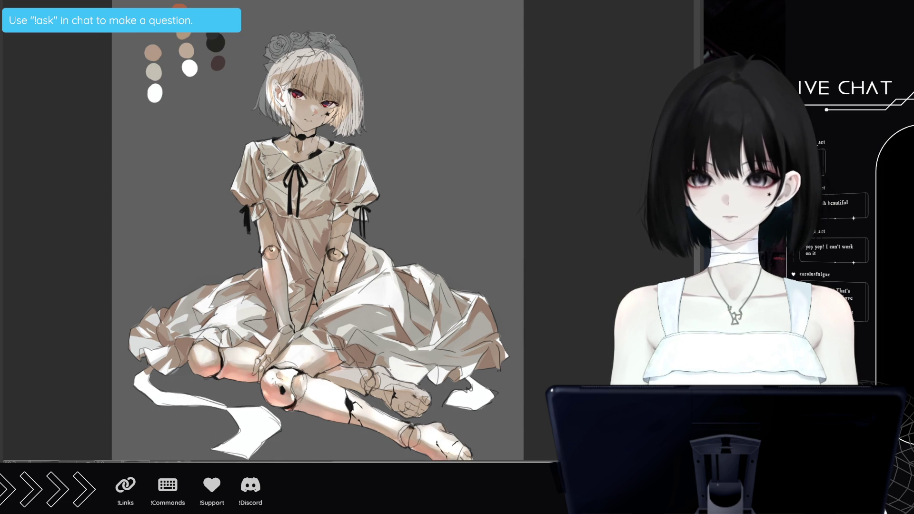
pyautogui.scroll(-2, 330, 38)
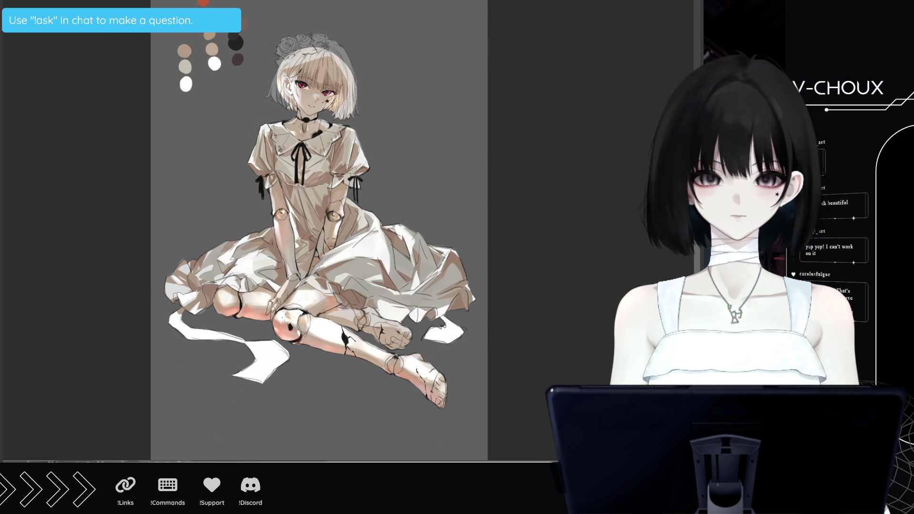
pyautogui.scroll(2, 659, 44)
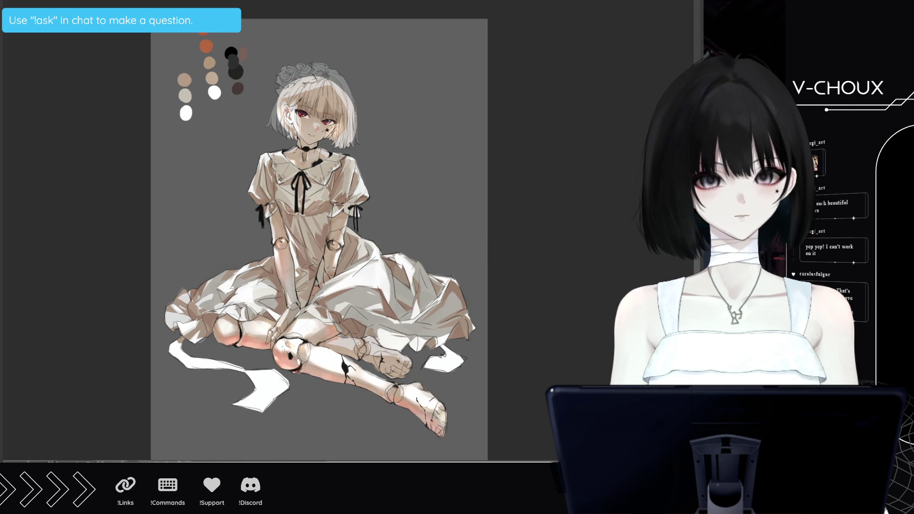
# - Block in black hair on the left side and below the face, redoing one misplaced fill
pyautogui.moveTo(283, 98)
pyautogui.mouseDown()
pyautogui.moveTo(262, 137)
pyautogui.moveTo(274, 98)
pyautogui.mouseUp()
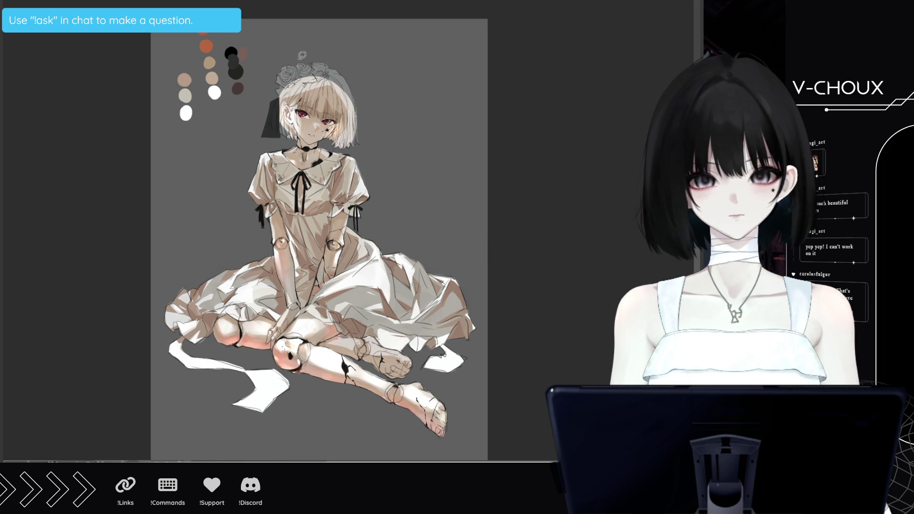
pyautogui.hotkey('ctrl', 'z')
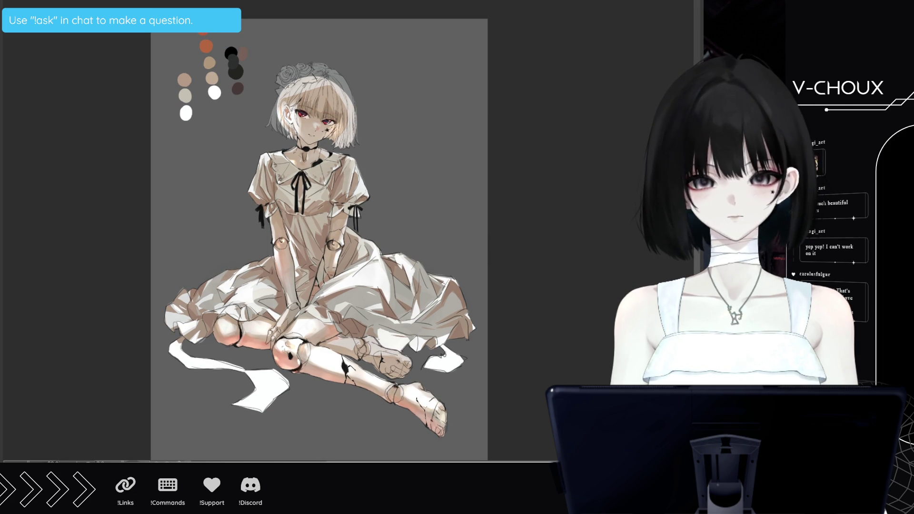
pyautogui.moveTo(285, 93)
pyautogui.mouseDown()
pyautogui.moveTo(283, 134)
pyautogui.moveTo(276, 94)
pyautogui.moveTo(294, 65)
pyautogui.mouseUp()
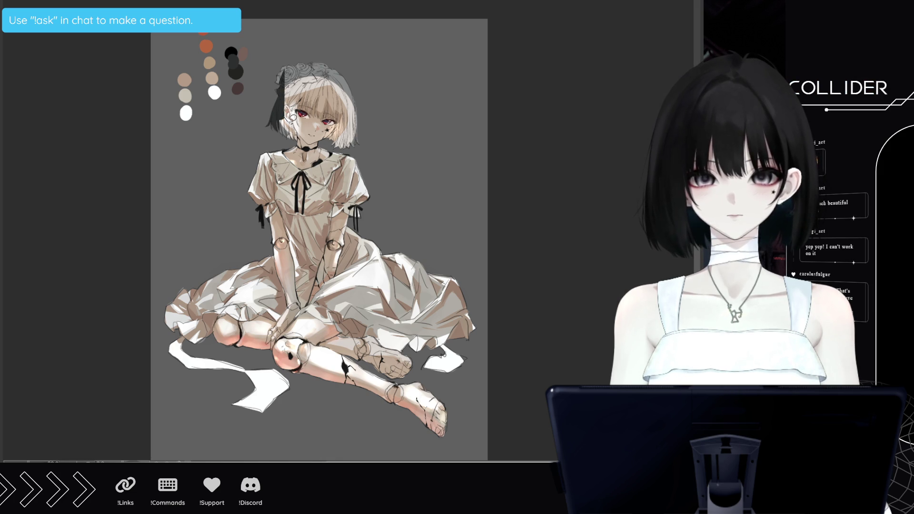
pyautogui.moveTo(297, 118)
pyautogui.mouseDown()
pyautogui.moveTo(301, 138)
pyautogui.moveTo(280, 119)
pyautogui.mouseUp()
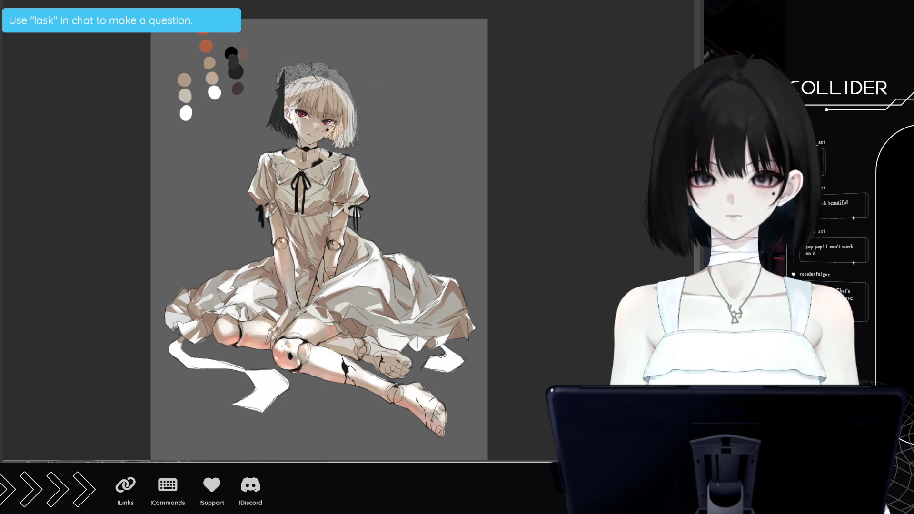
pyautogui.moveTo(331, 133); pyautogui.dragTo(345, 147)
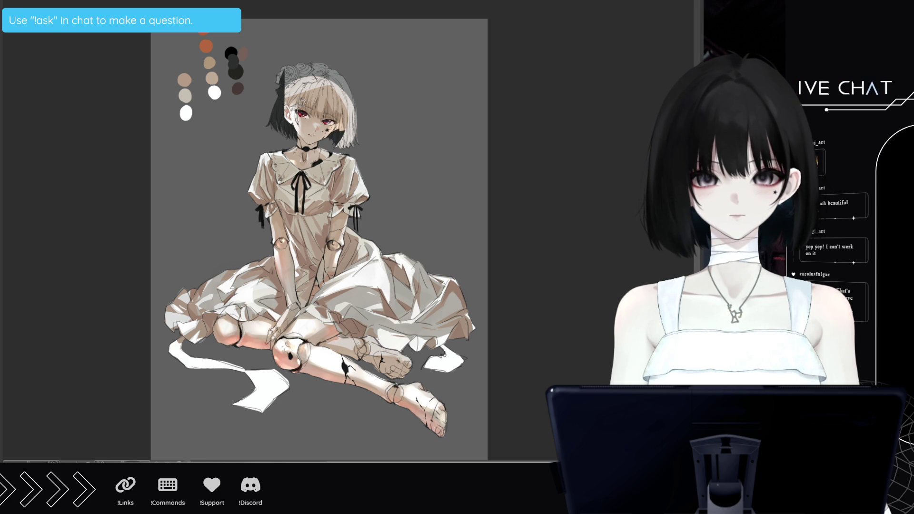
# - Paint a dark strand beside the face, undo two strokes, then cover the strip by the bangs black
pyautogui.moveTo(300, 86)
pyautogui.mouseDown()
pyautogui.moveTo(296, 106)
pyautogui.moveTo(285, 76)
pyautogui.moveTo(300, 101)
pyautogui.moveTo(322, 68)
pyautogui.moveTo(310, 53)
pyautogui.moveTo(338, 53)
pyautogui.mouseUp()
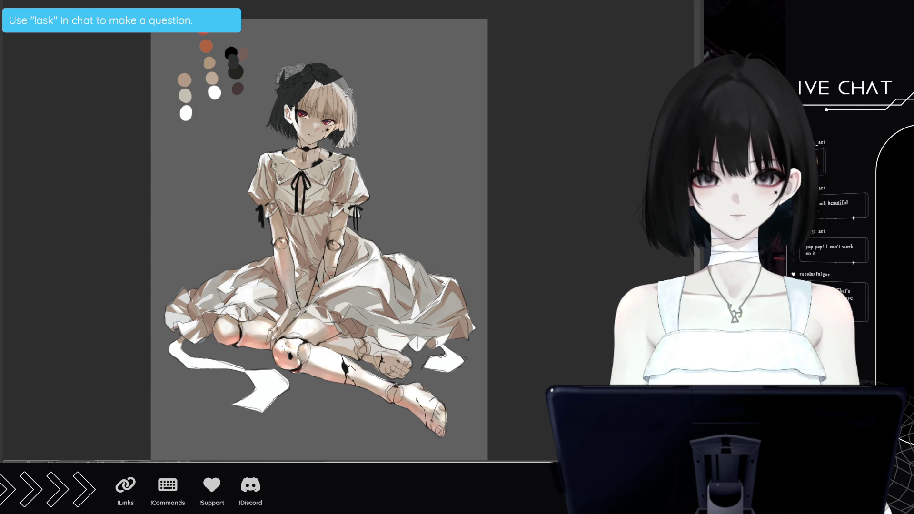
pyautogui.hotkey('ctrl', 'z')
pyautogui.hotkey('ctrl', 'z')
pyautogui.hotkey('ctrl', 'z')
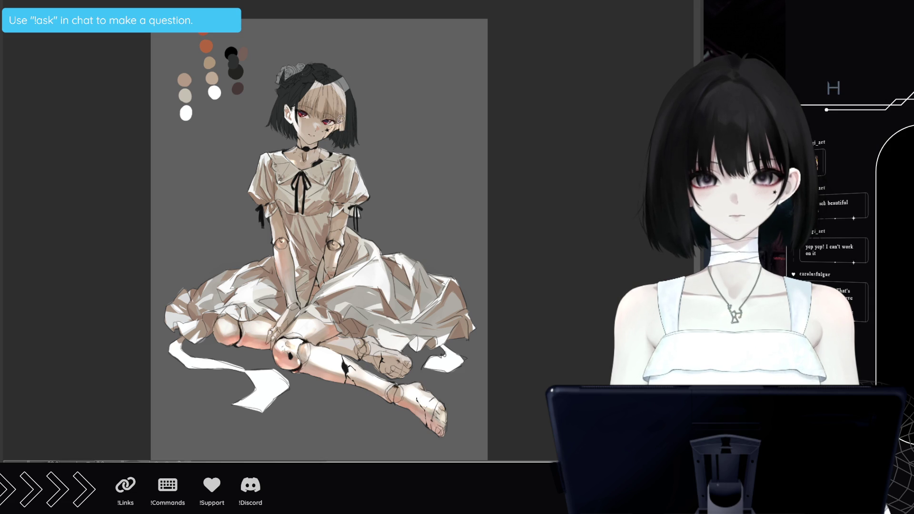
pyautogui.hotkey('ctrl', 'z')
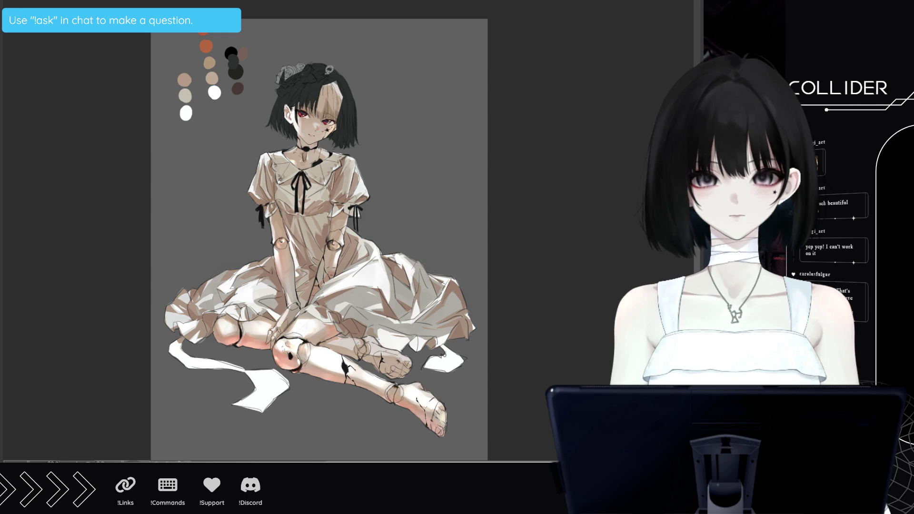
pyautogui.moveTo(329, 71)
pyautogui.mouseDown()
pyautogui.moveTo(331, 117)
pyautogui.moveTo(337, 78)
pyautogui.mouseUp()
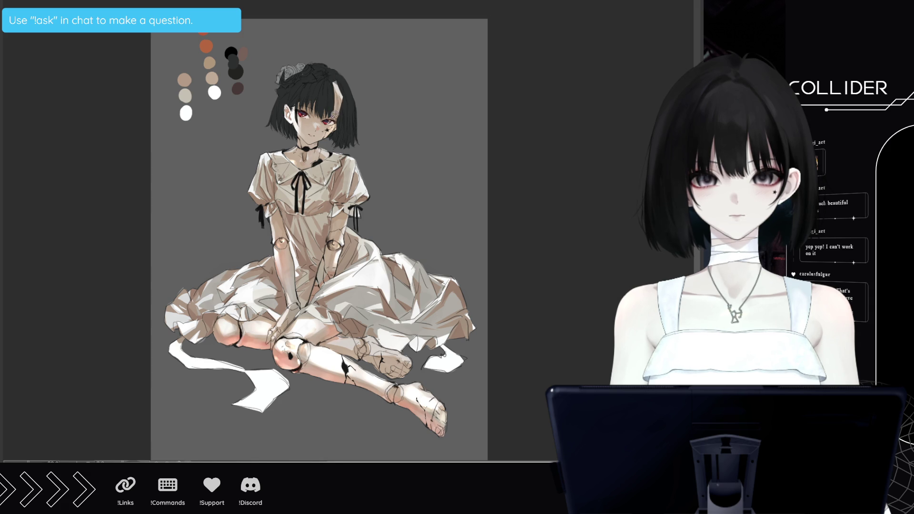
# - Cover the light strip beside the bangs with black and pick a dark swatch for the flower
pyautogui.moveTo(340, 118); pyautogui.dragTo(333, 75)
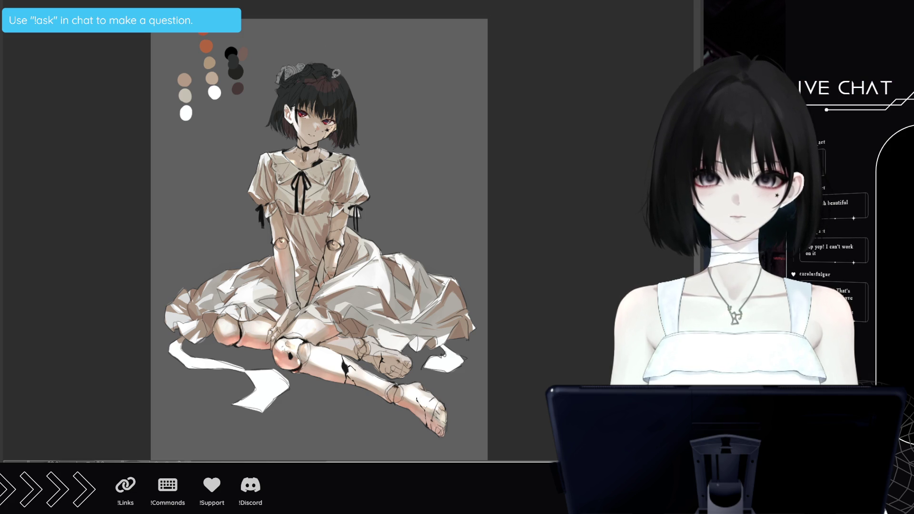
pyautogui.keyDown('alt'); pyautogui.click(244, 49); pyautogui.keyUp('alt')
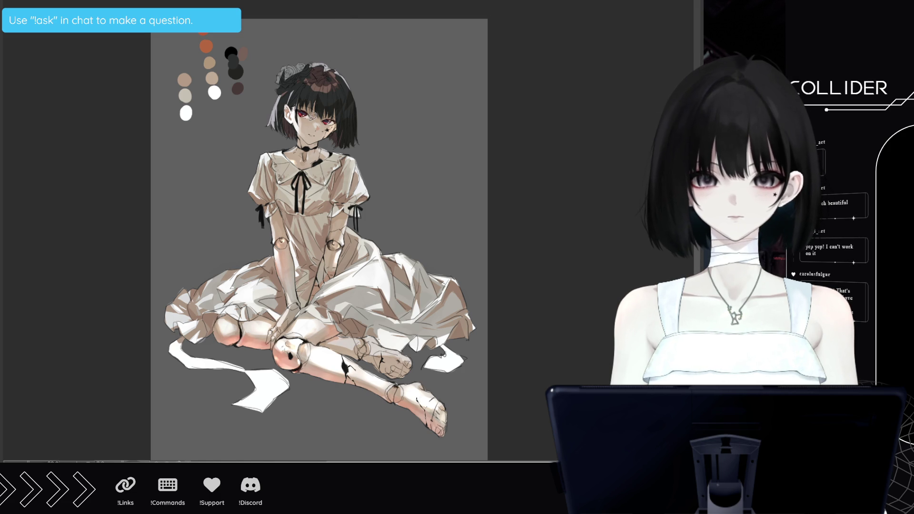
pyautogui.scroll(-1, 310, 115)
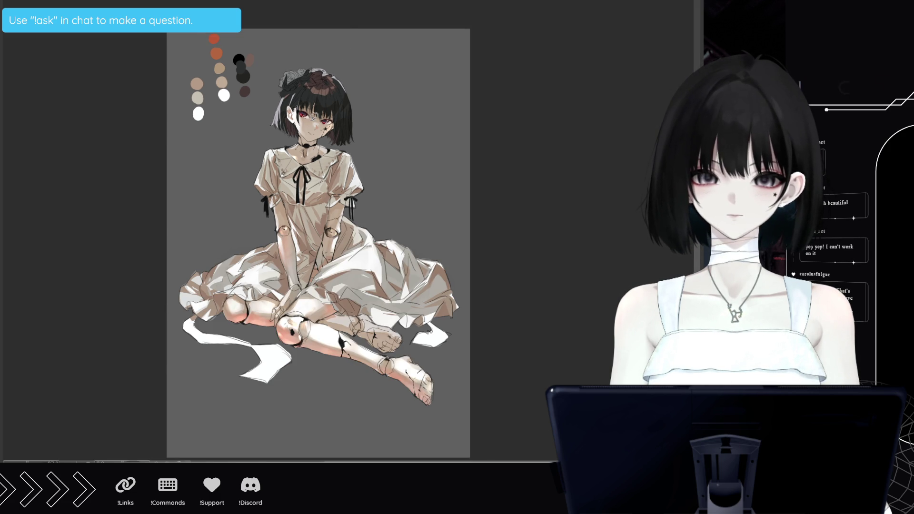
# - Zoom in and repaint the grey rose on the head in white and cream
pyautogui.scroll(-1, 313, 116)
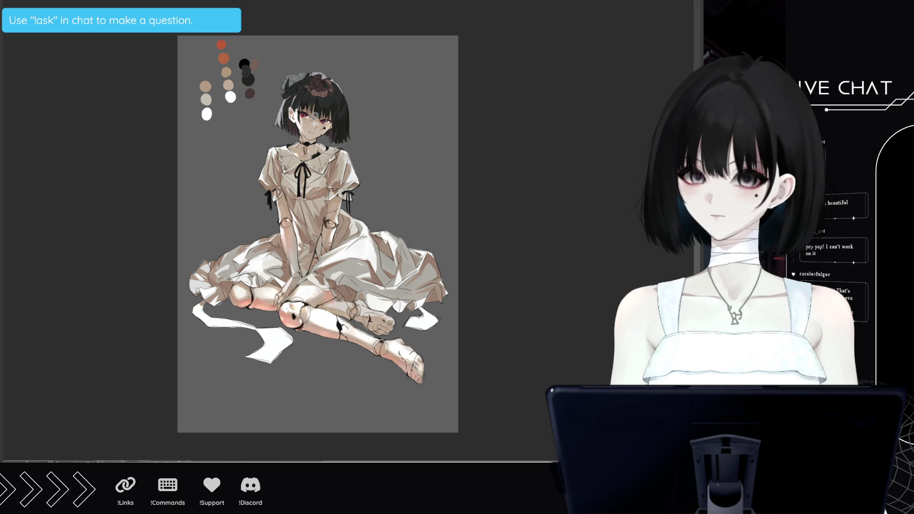
pyautogui.scroll(1, 345, 59)
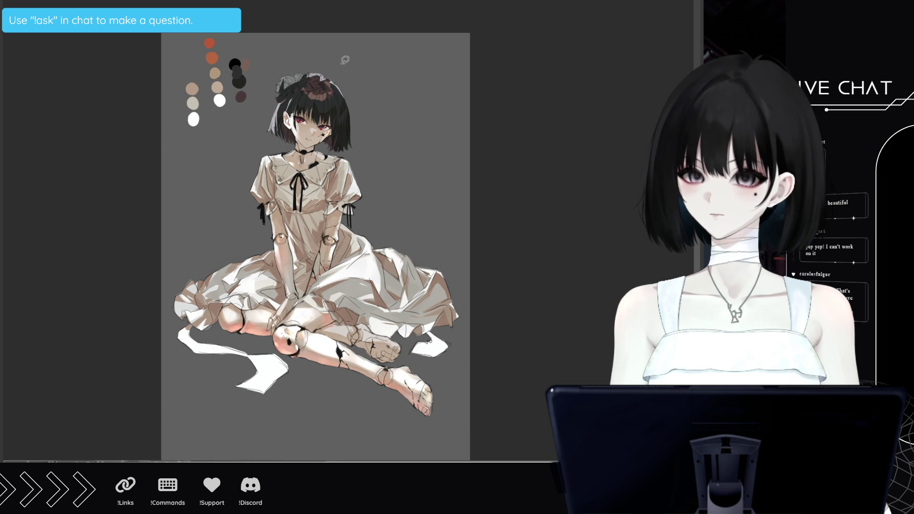
pyautogui.scroll(1, 345, 59)
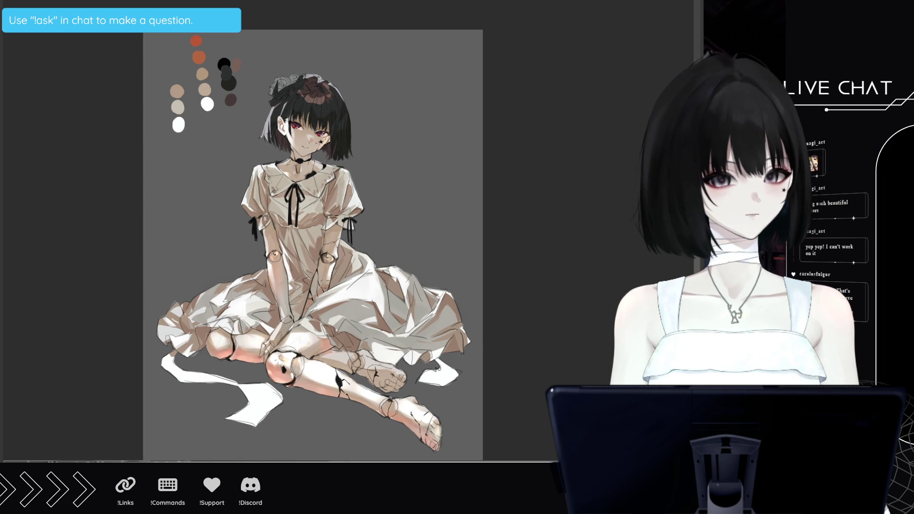
pyautogui.moveTo(274, 76)
pyautogui.mouseDown()
pyautogui.moveTo(276, 93)
pyautogui.moveTo(310, 79)
pyautogui.moveTo(291, 90)
pyautogui.moveTo(315, 86)
pyautogui.moveTo(293, 88)
pyautogui.mouseUp()
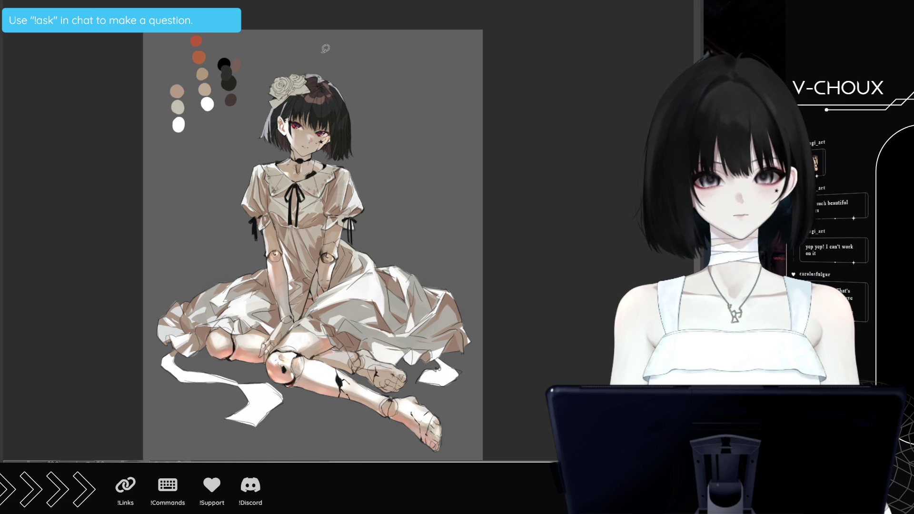
pyautogui.keyDown('alt'); pyautogui.click(324, 239); pyautogui.keyUp('alt')
pyautogui.hotkey('ctrl', 'z')
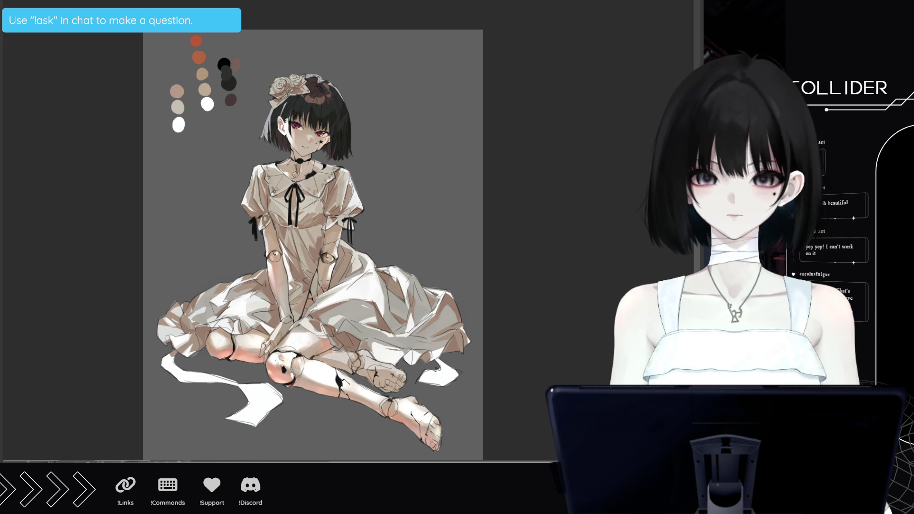
# - Sample a colour from the dress before painting the red flower in the hair
pyautogui.keyDown('alt'); pyautogui.click(336, 311); pyautogui.keyUp('alt')
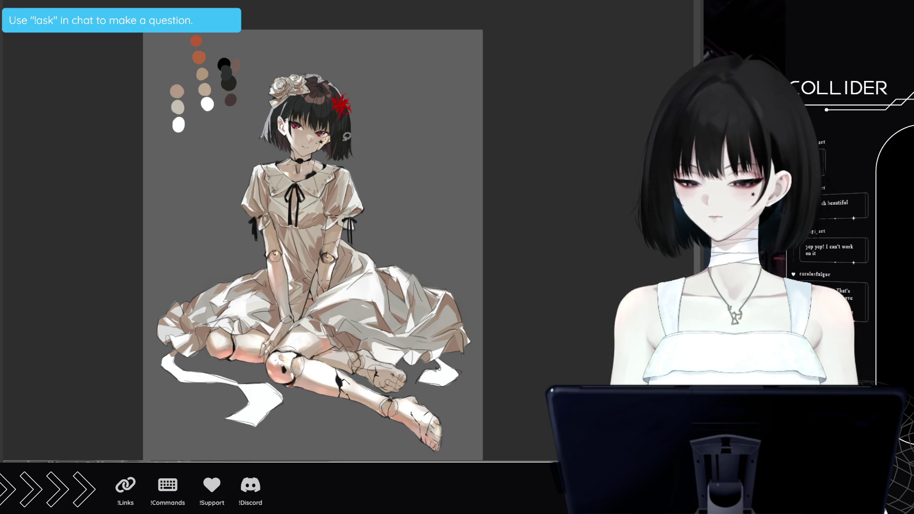
# - Zoom out and shade the lower-left and lower-right hem ribbons grey
pyautogui.scroll(3, 293, 345)
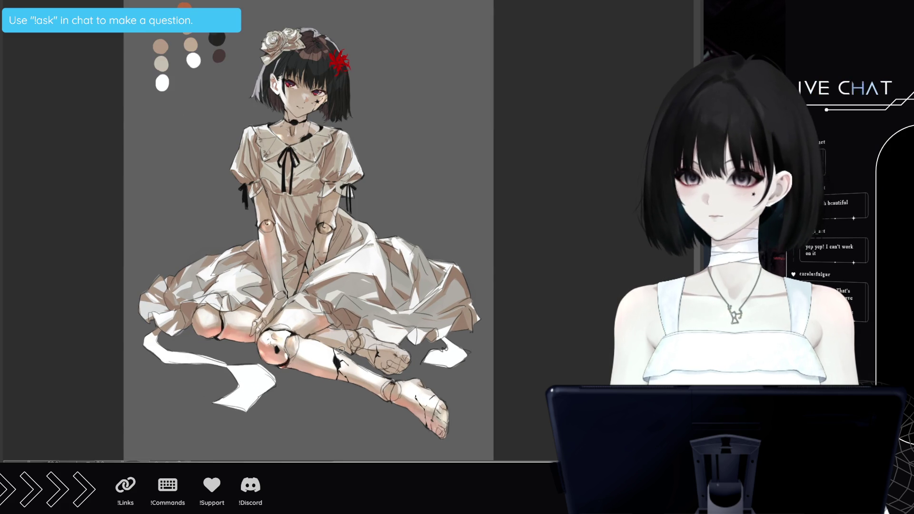
pyautogui.scroll(-1, 341, 353)
pyautogui.scroll(-1, 342, 352)
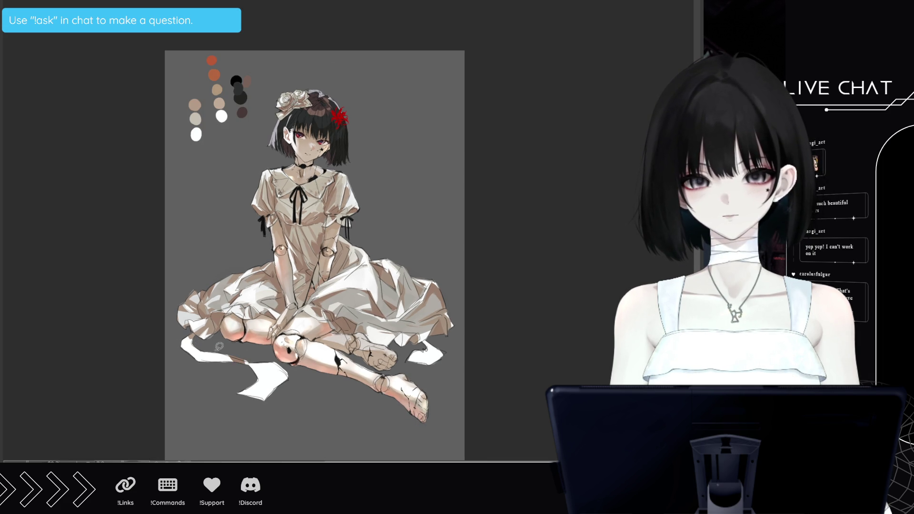
pyautogui.moveTo(209, 347)
pyautogui.mouseDown()
pyautogui.moveTo(252, 357)
pyautogui.moveTo(288, 388)
pyautogui.moveTo(256, 349)
pyautogui.mouseUp()
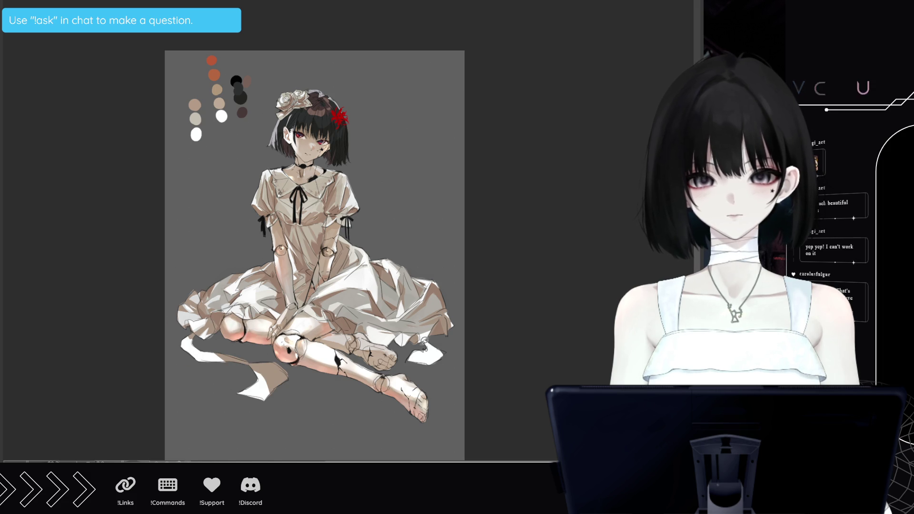
pyautogui.moveTo(436, 339)
pyautogui.mouseDown()
pyautogui.moveTo(419, 359)
pyautogui.moveTo(440, 357)
pyautogui.mouseUp()
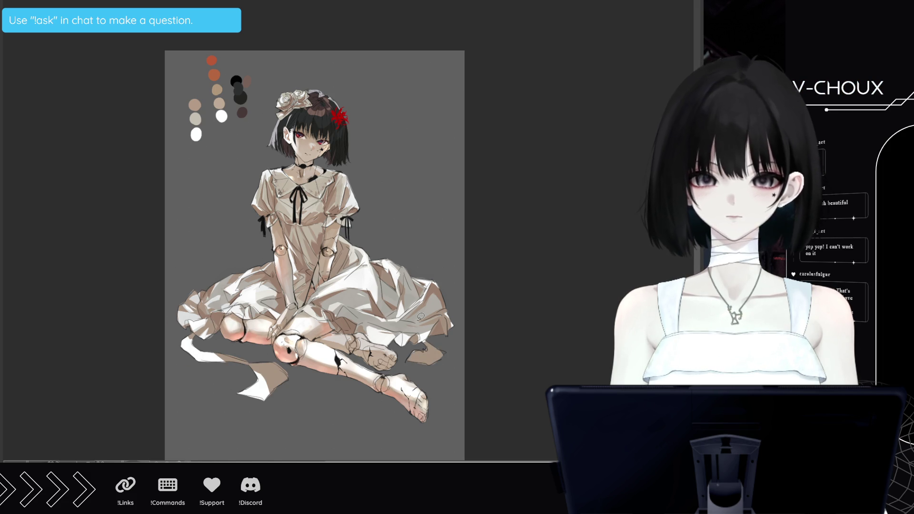
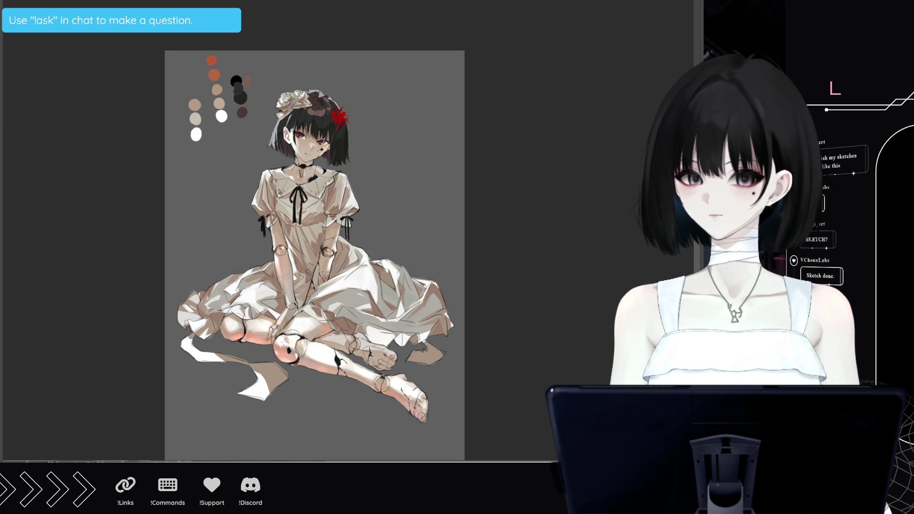
# - Fit the whole page in the window and zoom in on the bunny-eared girl sketch
pyautogui.scroll(2, 314, 248)
pyautogui.scroll(1, 373, 391)
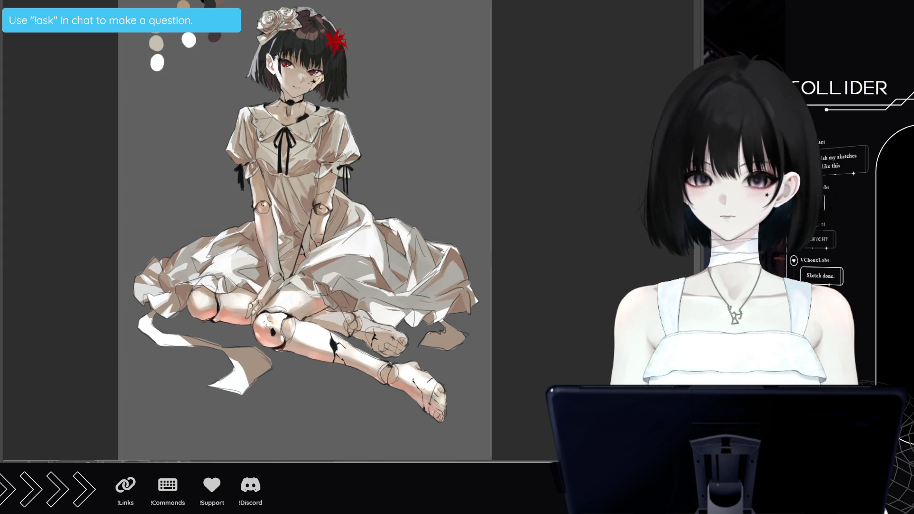
pyautogui.scroll(-1, 380, 366)
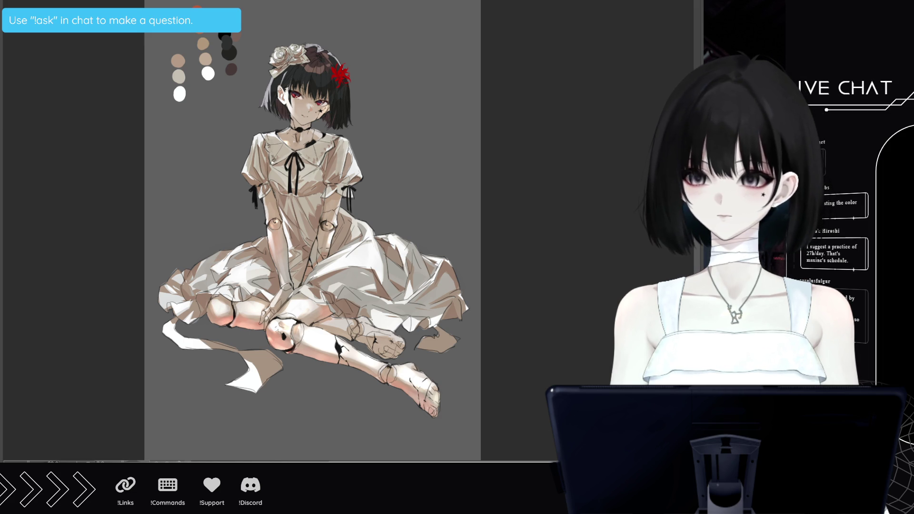
pyautogui.hotkey('ctrl', '0')
pyautogui.hotkey('ctrl', '+')
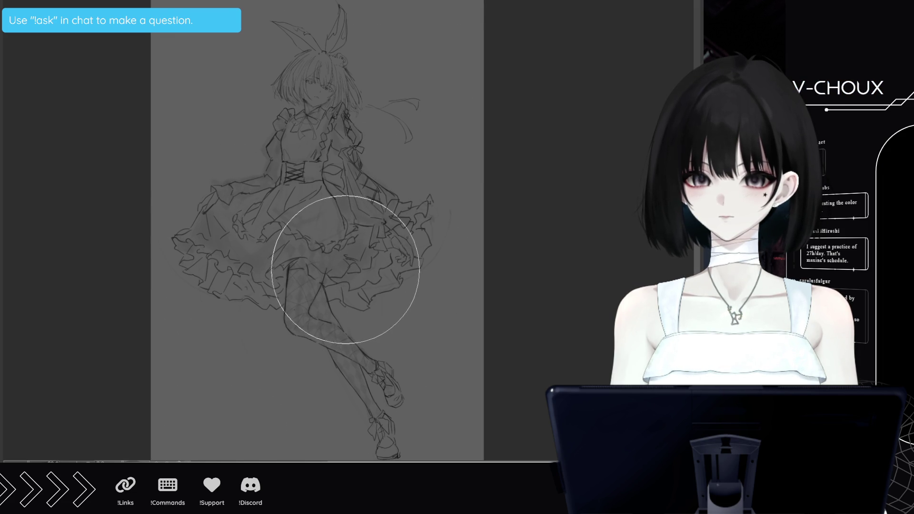
# - Lasso-fill a flat blue shape on the skirt front below the corset
pyautogui.scroll(-1, 345, 267)
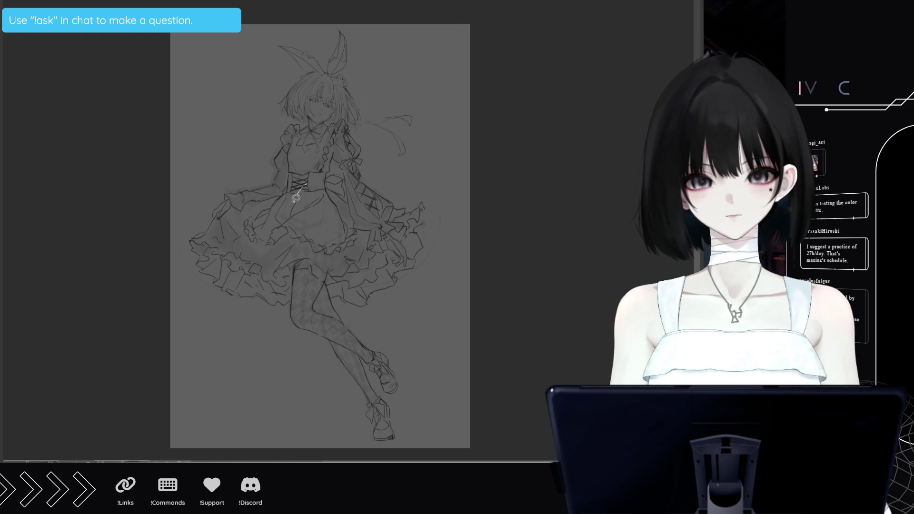
pyautogui.moveTo(303, 192); pyautogui.dragTo(306, 188)
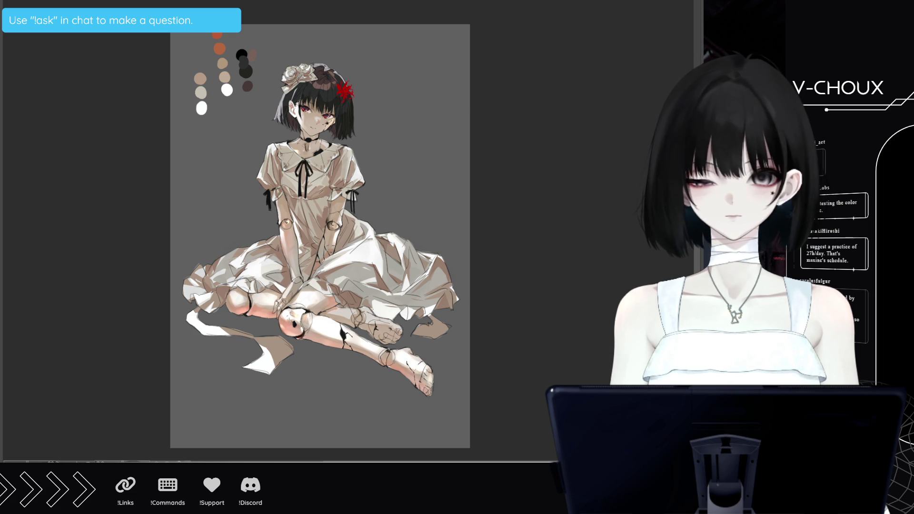
# - Write 'Coffee break.' beside the girl, then fill a blue patch over the skirt front
pyautogui.moveTo(187, 166); pyautogui.dragTo(244, 200)
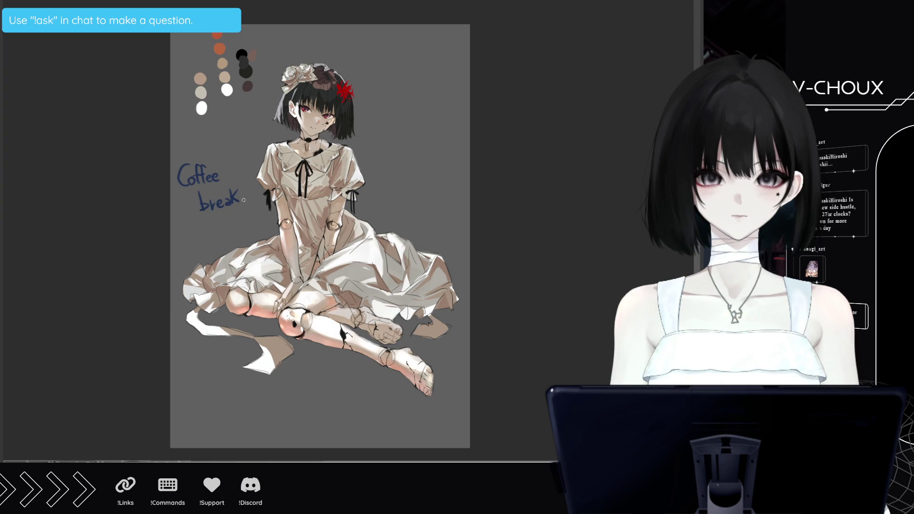
pyautogui.click(245, 201)
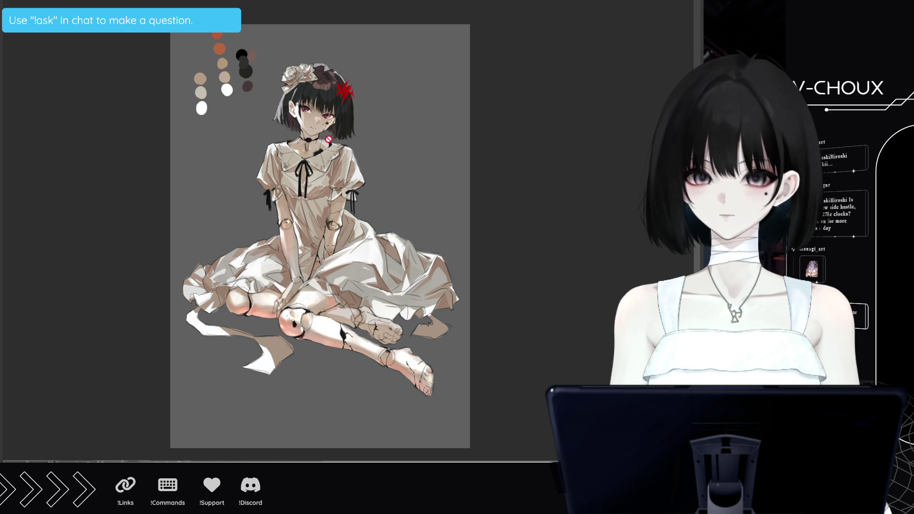
pyautogui.scroll(-1, 328, 137)
pyautogui.scroll(1, 337, 173)
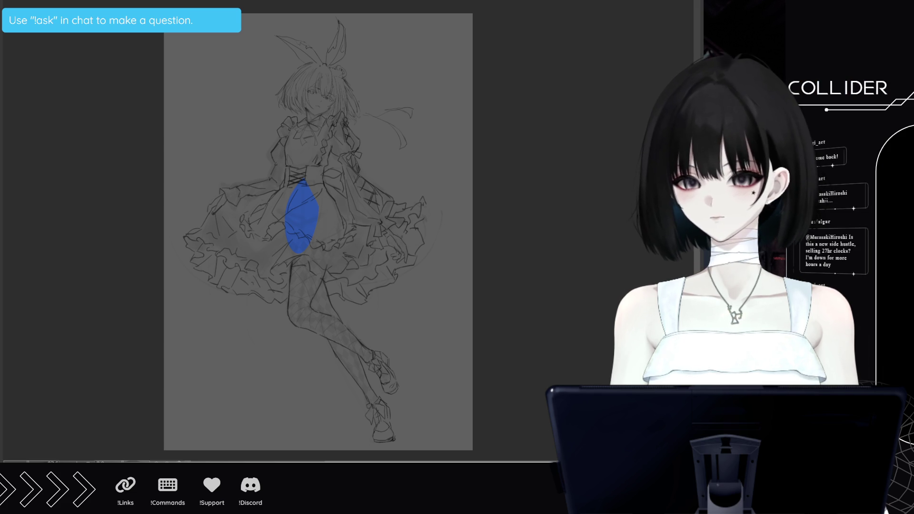
pyautogui.moveTo(309, 190); pyautogui.dragTo(333, 250)
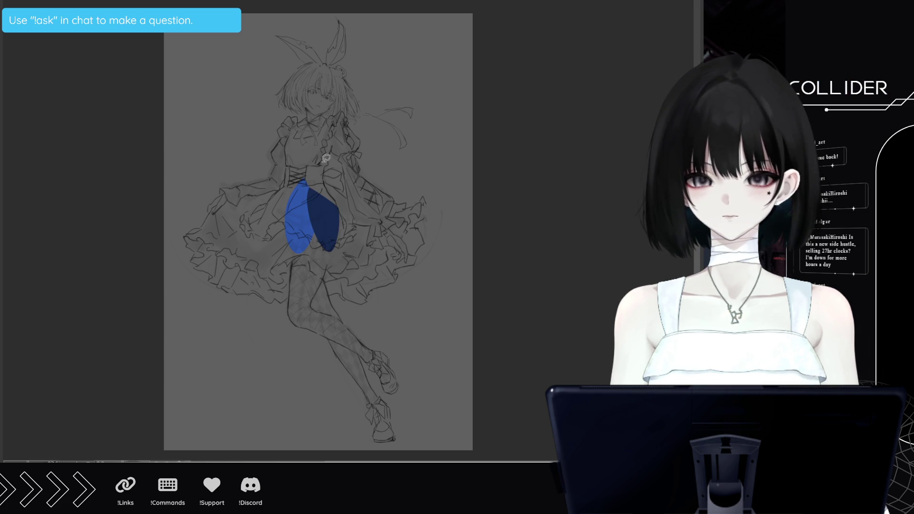
# - Undo the wrong oval and extend blue over the skirt, thigh, waist, chest and left skirt edge
pyautogui.hotkey('ctrl', 'z')
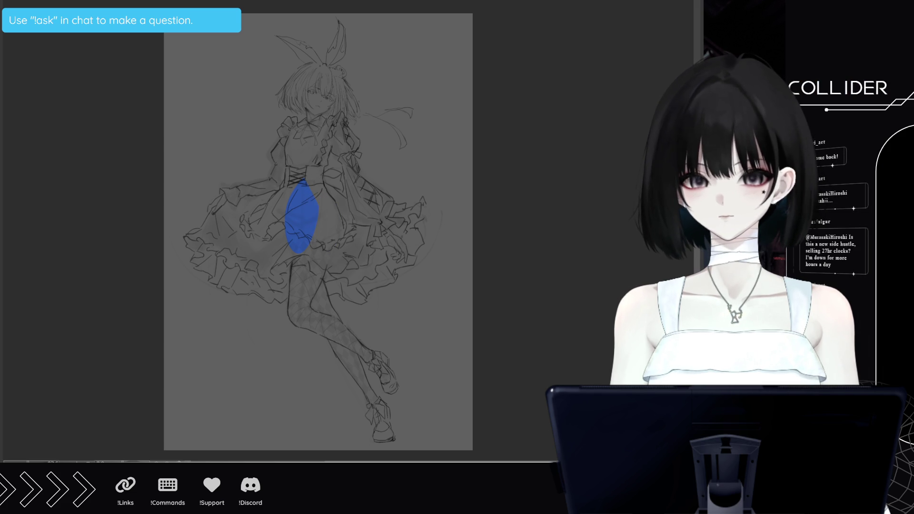
pyautogui.moveTo(310, 195)
pyautogui.mouseDown()
pyautogui.moveTo(314, 235)
pyautogui.moveTo(325, 206)
pyautogui.mouseUp()
pyautogui.moveTo(292, 257)
pyautogui.mouseDown()
pyautogui.moveTo(293, 297)
pyautogui.moveTo(324, 284)
pyautogui.moveTo(325, 308)
pyautogui.moveTo(312, 312)
pyautogui.mouseUp()
pyautogui.moveTo(340, 189)
pyautogui.mouseDown()
pyautogui.moveTo(328, 276)
pyautogui.moveTo(336, 190)
pyautogui.mouseUp()
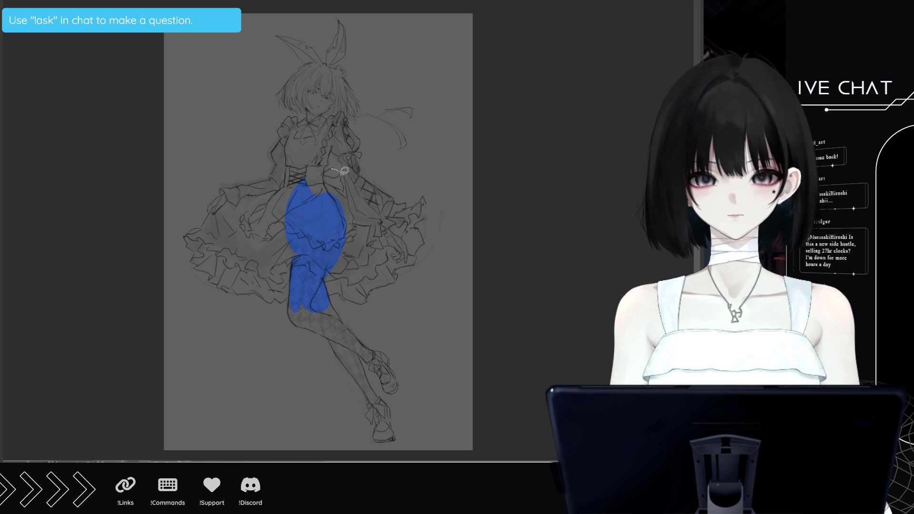
pyautogui.moveTo(347, 196)
pyautogui.mouseDown()
pyautogui.moveTo(328, 168)
pyautogui.moveTo(331, 127)
pyautogui.moveTo(307, 206)
pyautogui.mouseUp()
pyautogui.moveTo(285, 165)
pyautogui.mouseDown()
pyautogui.moveTo(316, 181)
pyautogui.moveTo(259, 236)
pyautogui.moveTo(286, 190)
pyautogui.mouseUp()
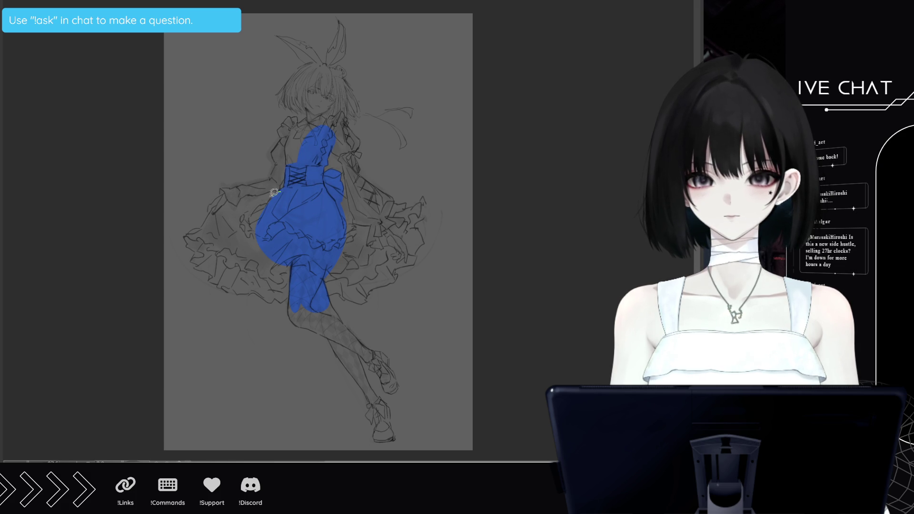
pyautogui.moveTo(226, 202)
pyautogui.mouseDown()
pyautogui.moveTo(258, 233)
pyautogui.moveTo(233, 257)
pyautogui.moveTo(201, 223)
pyautogui.moveTo(224, 188)
pyautogui.mouseUp()
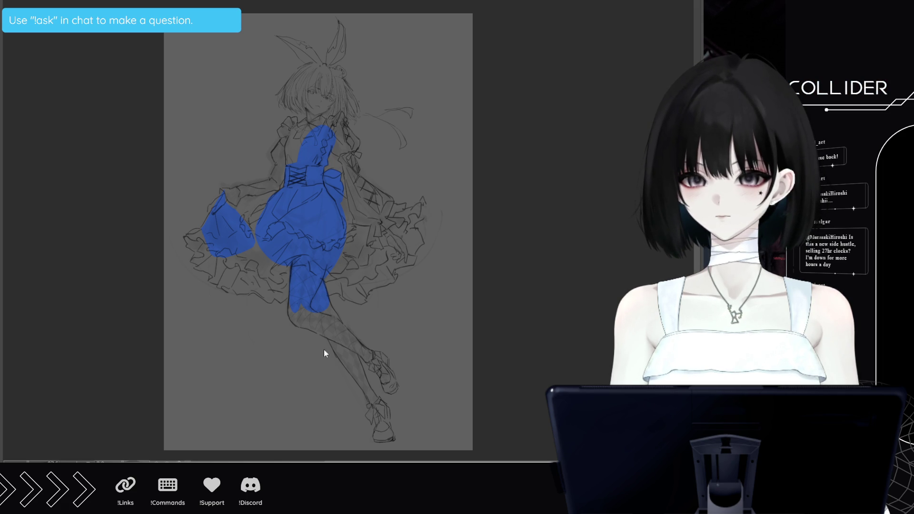
# - Close the gaps by the left skirt patch and fill the leg and shoe blue
pyautogui.moveTo(247, 223)
pyautogui.mouseDown()
pyautogui.moveTo(241, 199)
pyautogui.moveTo(227, 200)
pyautogui.moveTo(255, 208)
pyautogui.moveTo(240, 233)
pyautogui.mouseUp()
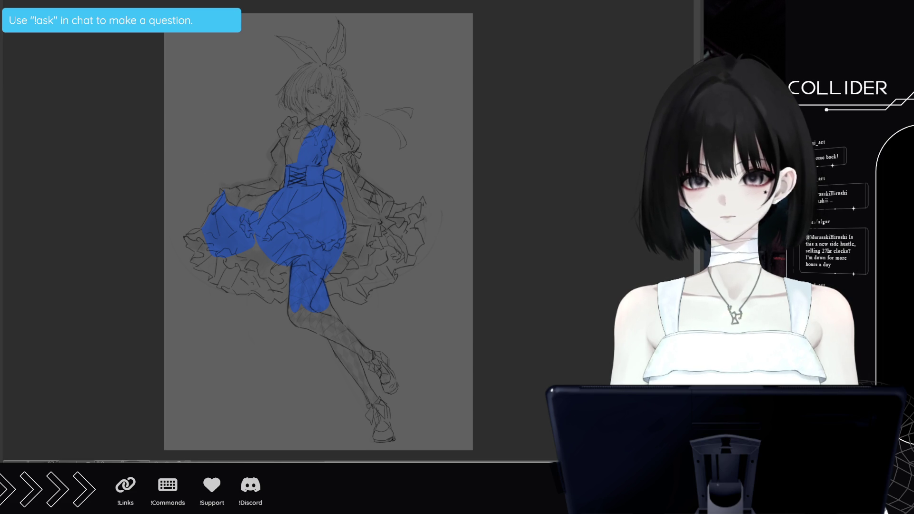
pyautogui.moveTo(269, 196); pyautogui.dragTo(266, 220)
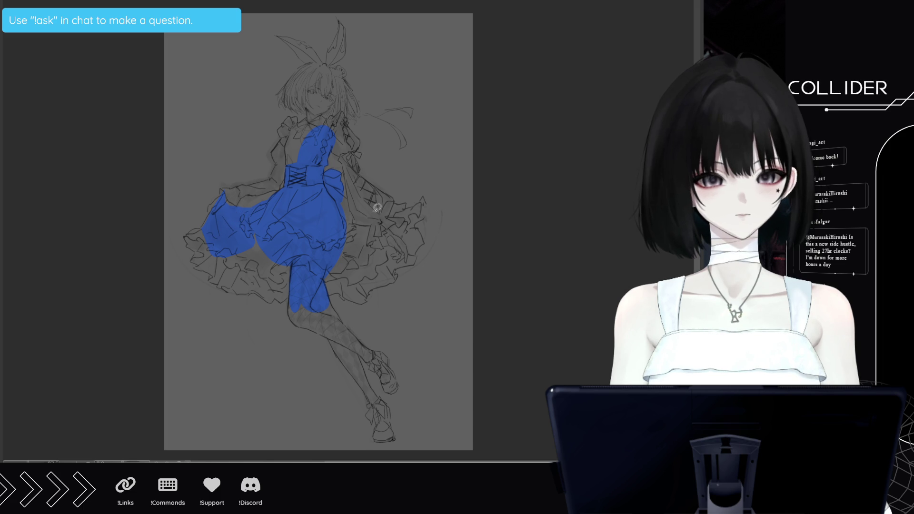
pyautogui.moveTo(335, 301)
pyautogui.mouseDown()
pyautogui.moveTo(342, 321)
pyautogui.moveTo(289, 308)
pyautogui.moveTo(292, 318)
pyautogui.moveTo(362, 344)
pyautogui.moveTo(323, 328)
pyautogui.mouseUp()
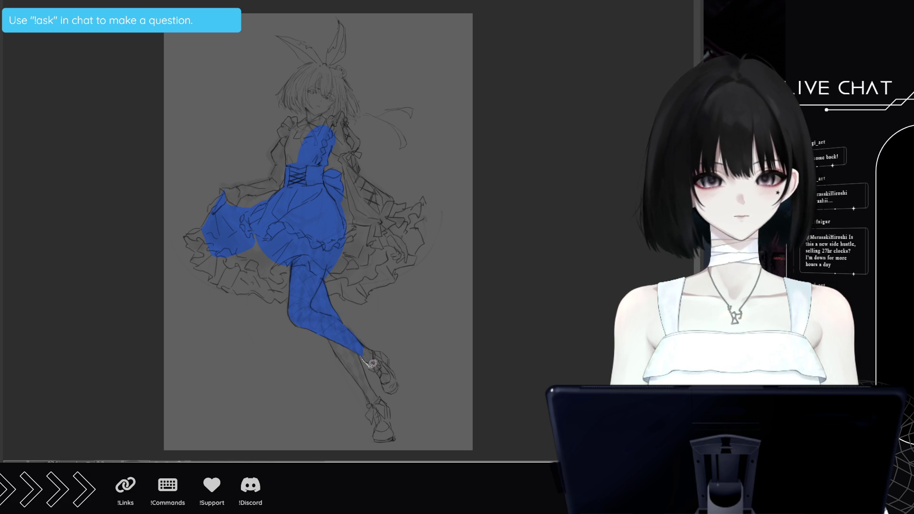
pyautogui.moveTo(384, 381)
pyautogui.mouseDown()
pyautogui.moveTo(399, 390)
pyautogui.moveTo(402, 377)
pyautogui.moveTo(382, 348)
pyautogui.moveTo(361, 352)
pyautogui.moveTo(374, 381)
pyautogui.moveTo(333, 340)
pyautogui.moveTo(375, 386)
pyautogui.moveTo(383, 410)
pyautogui.moveTo(367, 387)
pyautogui.moveTo(376, 425)
pyautogui.moveTo(370, 405)
pyautogui.moveTo(385, 428)
pyautogui.moveTo(380, 424)
pyautogui.moveTo(376, 435)
pyautogui.moveTo(393, 439)
pyautogui.moveTo(380, 426)
pyautogui.mouseUp()
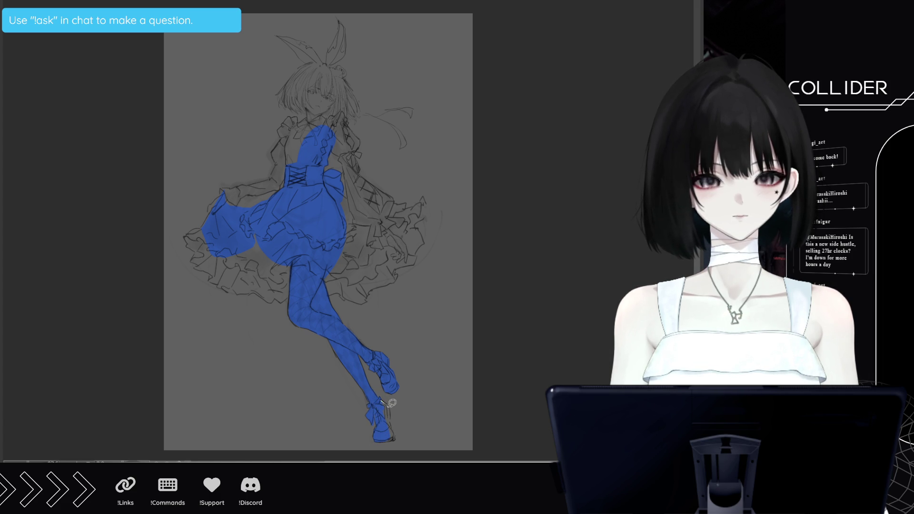
pyautogui.moveTo(398, 437); pyautogui.dragTo(394, 439)
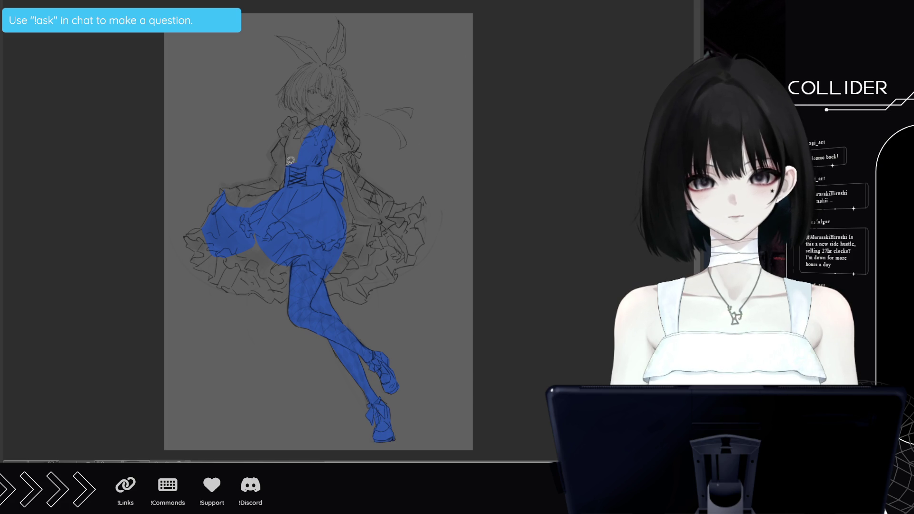
# - Fill the left sleeve, bodice edge, shoulder, collar, face and hair sides blue
pyautogui.moveTo(286, 159)
pyautogui.mouseDown()
pyautogui.moveTo(273, 149)
pyautogui.moveTo(284, 139)
pyautogui.mouseUp()
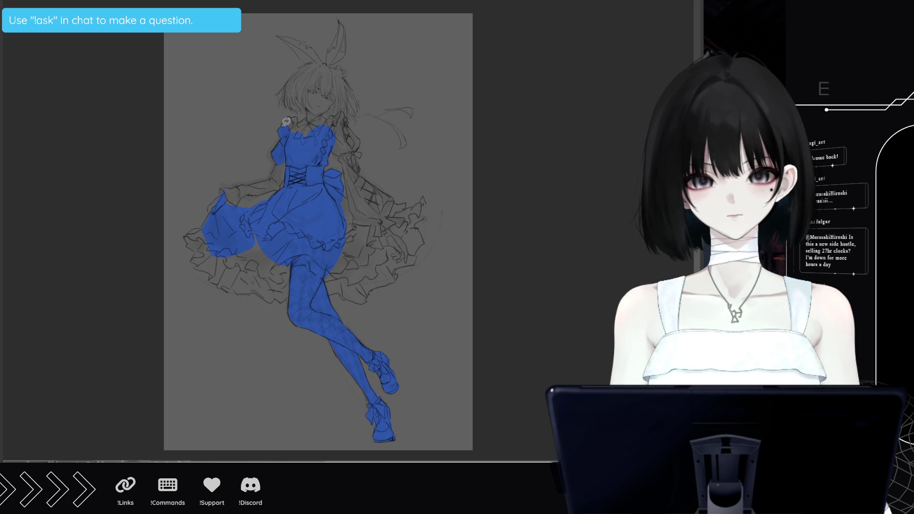
pyautogui.moveTo(299, 133)
pyautogui.mouseDown()
pyautogui.moveTo(291, 116)
pyautogui.moveTo(312, 117)
pyautogui.moveTo(318, 93)
pyautogui.moveTo(326, 111)
pyautogui.moveTo(330, 100)
pyautogui.mouseUp()
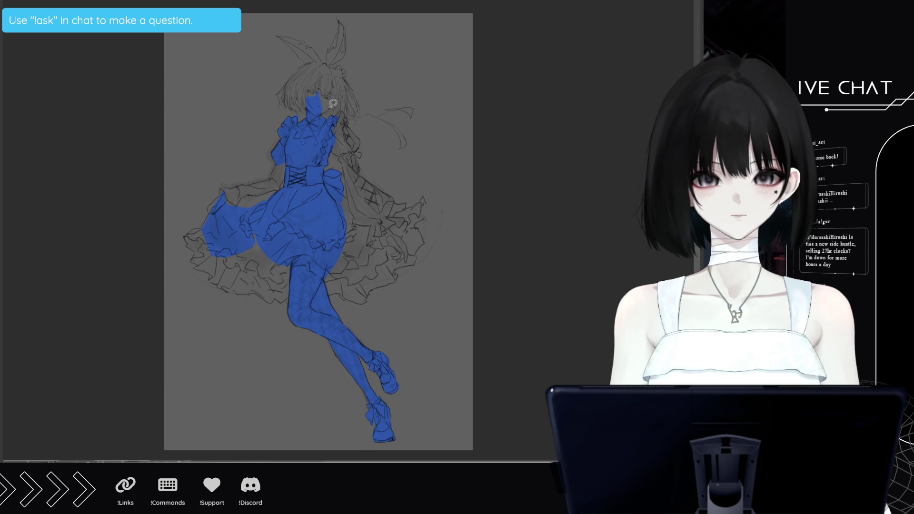
pyautogui.moveTo(337, 101)
pyautogui.mouseDown()
pyautogui.moveTo(349, 84)
pyautogui.moveTo(346, 119)
pyautogui.moveTo(336, 83)
pyautogui.moveTo(348, 82)
pyautogui.moveTo(350, 116)
pyautogui.moveTo(355, 88)
pyautogui.moveTo(362, 104)
pyautogui.moveTo(338, 67)
pyautogui.moveTo(350, 89)
pyautogui.moveTo(329, 76)
pyautogui.moveTo(333, 63)
pyautogui.moveTo(312, 85)
pyautogui.moveTo(325, 107)
pyautogui.moveTo(335, 95)
pyautogui.mouseUp()
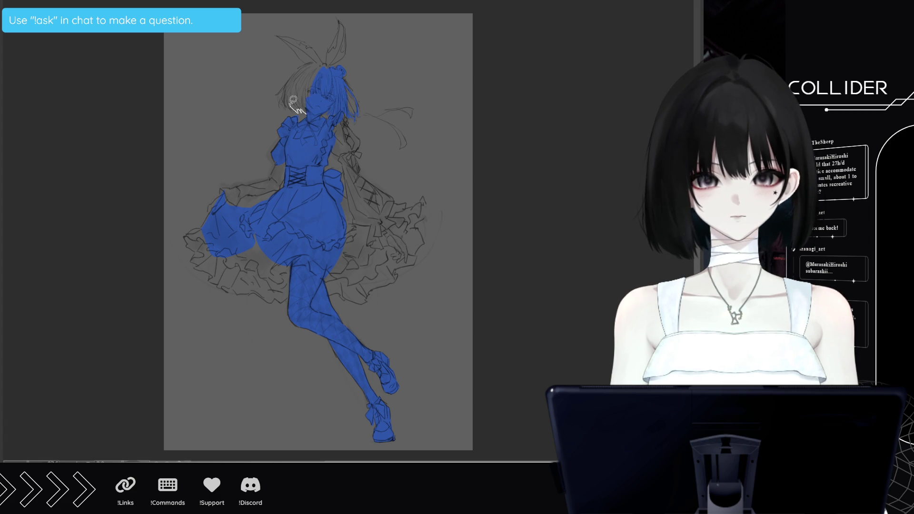
pyautogui.moveTo(293, 103)
pyautogui.mouseDown()
pyautogui.moveTo(283, 95)
pyautogui.moveTo(314, 84)
pyautogui.moveTo(305, 107)
pyautogui.mouseUp()
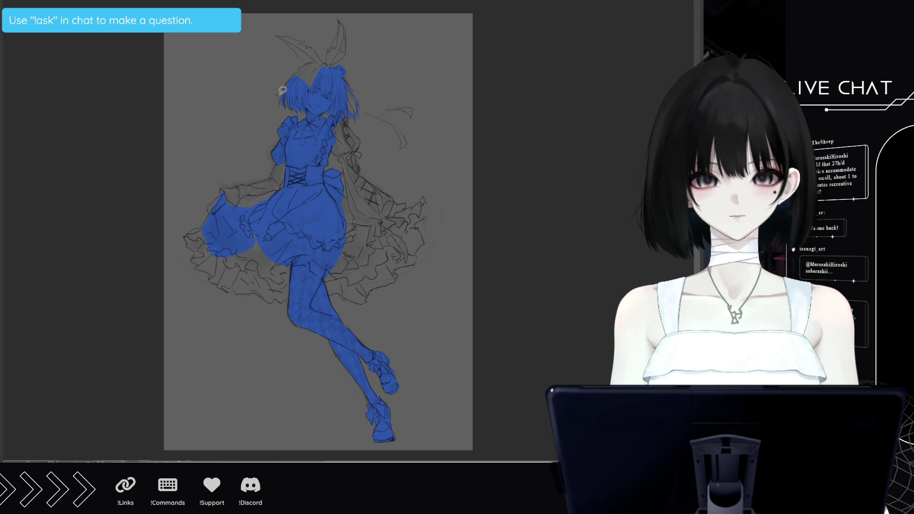
# - Fill the head top and bunny ears blue and begin tracing the hair ribbon
pyautogui.moveTo(301, 63); pyautogui.dragTo(339, 69)
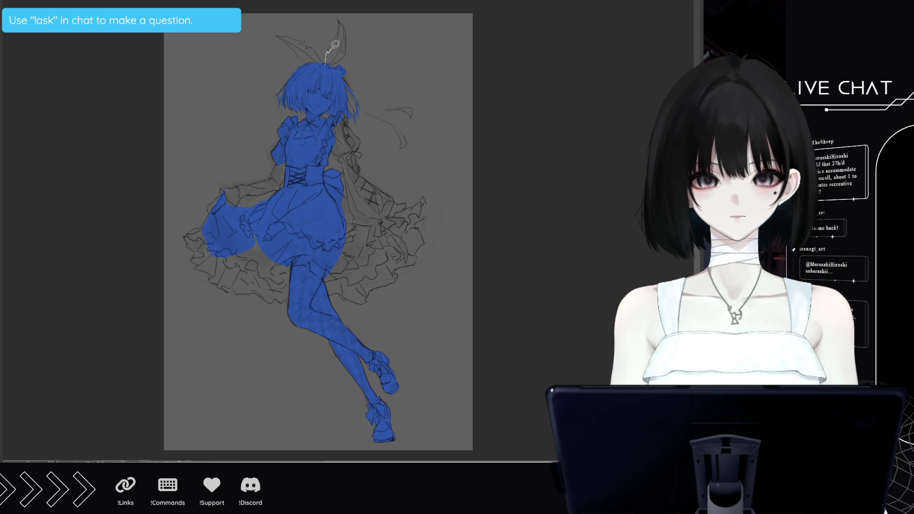
pyautogui.moveTo(338, 44)
pyautogui.mouseDown()
pyautogui.moveTo(338, 23)
pyautogui.moveTo(349, 27)
pyautogui.moveTo(325, 67)
pyautogui.moveTo(301, 37)
pyautogui.moveTo(329, 65)
pyautogui.mouseUp()
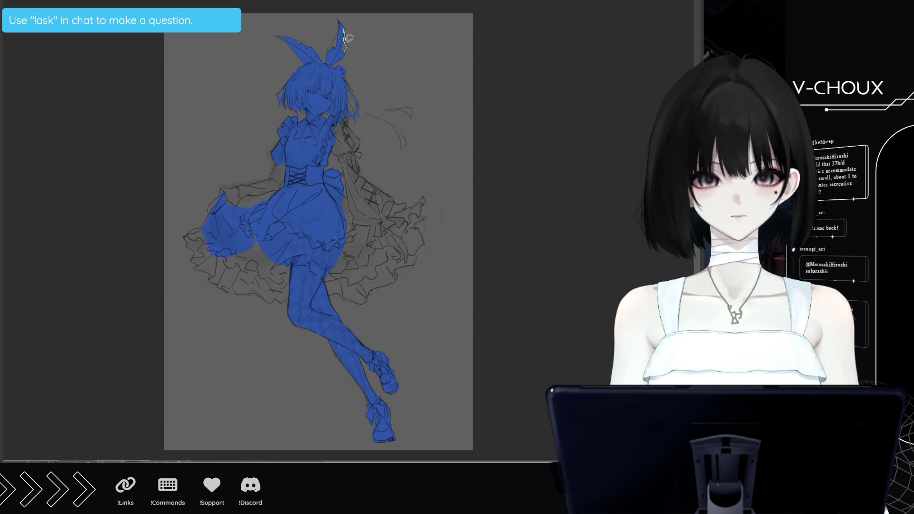
pyautogui.moveTo(349, 102)
pyautogui.mouseDown()
pyautogui.moveTo(413, 112)
pyautogui.moveTo(371, 112)
pyautogui.moveTo(339, 88)
pyautogui.moveTo(408, 141)
pyautogui.moveTo(379, 112)
pyautogui.moveTo(351, 107)
pyautogui.moveTo(372, 109)
pyautogui.mouseUp()
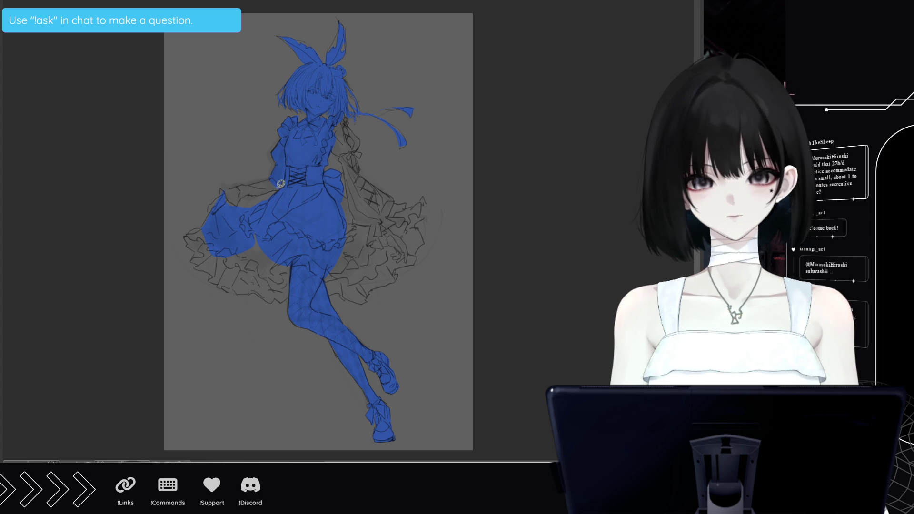
# - Fill the left skirt edge and lower left frills with flat blue
pyautogui.moveTo(279, 189)
pyautogui.mouseDown()
pyautogui.moveTo(245, 185)
pyautogui.moveTo(276, 176)
pyautogui.moveTo(233, 189)
pyautogui.moveTo(282, 184)
pyautogui.mouseUp()
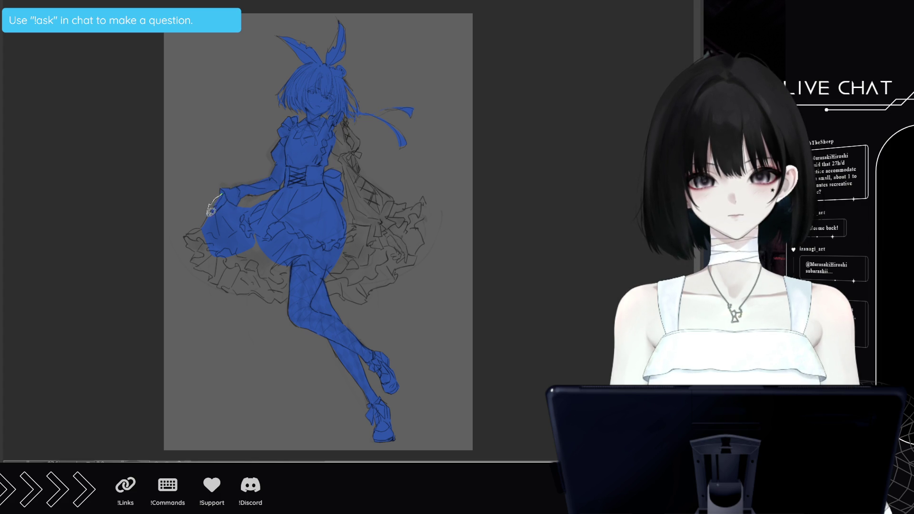
pyautogui.moveTo(191, 232)
pyautogui.mouseDown()
pyautogui.moveTo(198, 272)
pyautogui.moveTo(215, 283)
pyautogui.moveTo(226, 268)
pyautogui.moveTo(223, 285)
pyautogui.moveTo(243, 291)
pyautogui.moveTo(229, 223)
pyautogui.mouseUp()
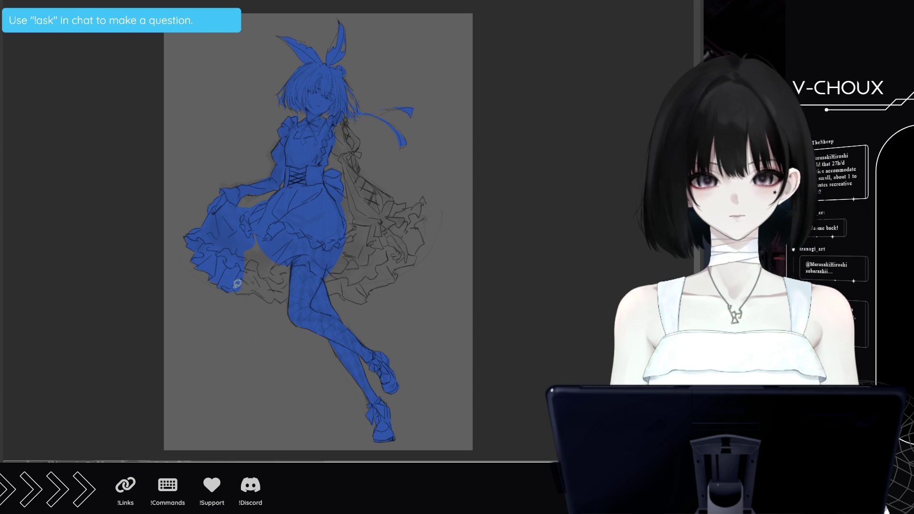
pyautogui.moveTo(244, 290); pyautogui.dragTo(256, 215)
pyautogui.moveTo(247, 292)
pyautogui.mouseDown()
pyautogui.moveTo(271, 298)
pyautogui.moveTo(276, 238)
pyautogui.mouseUp()
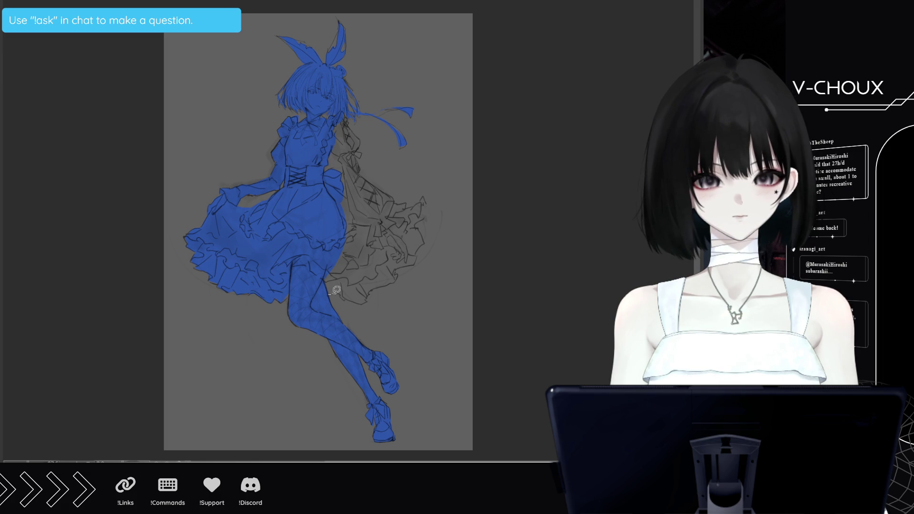
# - Fill the right skirt, its ruffles and the area by the right sleeve blue, then make the fill translucent
pyautogui.moveTo(344, 294); pyautogui.dragTo(333, 228)
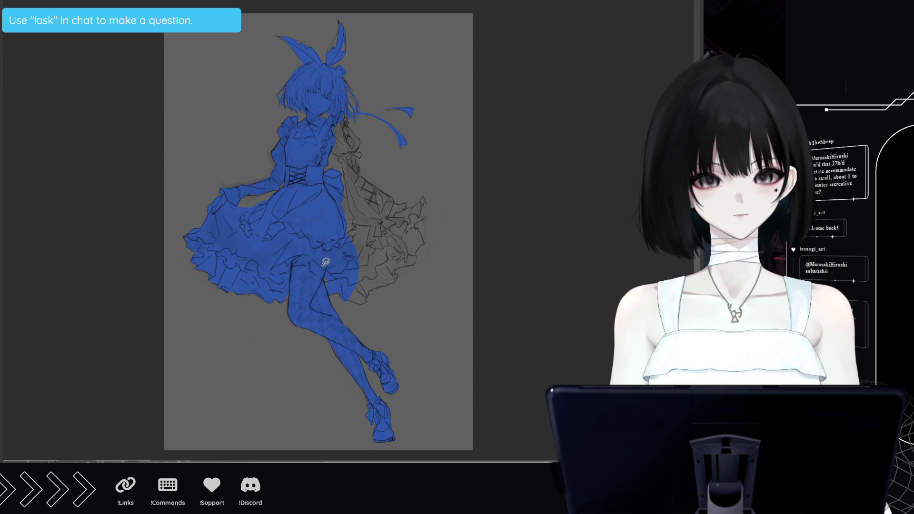
pyautogui.moveTo(360, 288)
pyautogui.mouseDown()
pyautogui.moveTo(367, 301)
pyautogui.moveTo(379, 275)
pyautogui.moveTo(344, 218)
pyautogui.moveTo(357, 245)
pyautogui.moveTo(347, 193)
pyautogui.mouseUp()
pyautogui.moveTo(367, 212); pyautogui.dragTo(364, 212)
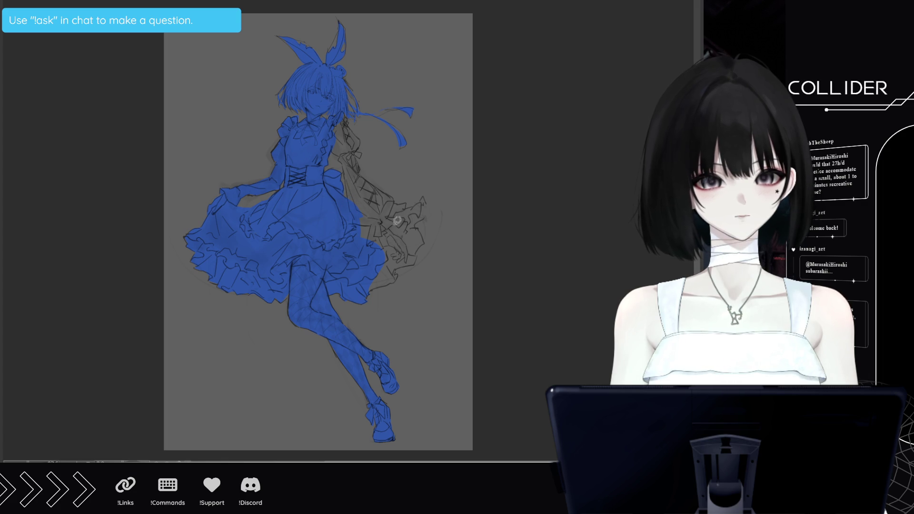
pyautogui.moveTo(367, 289)
pyautogui.mouseDown()
pyautogui.moveTo(393, 278)
pyautogui.moveTo(423, 242)
pyautogui.moveTo(420, 228)
pyautogui.moveTo(386, 240)
pyautogui.mouseUp()
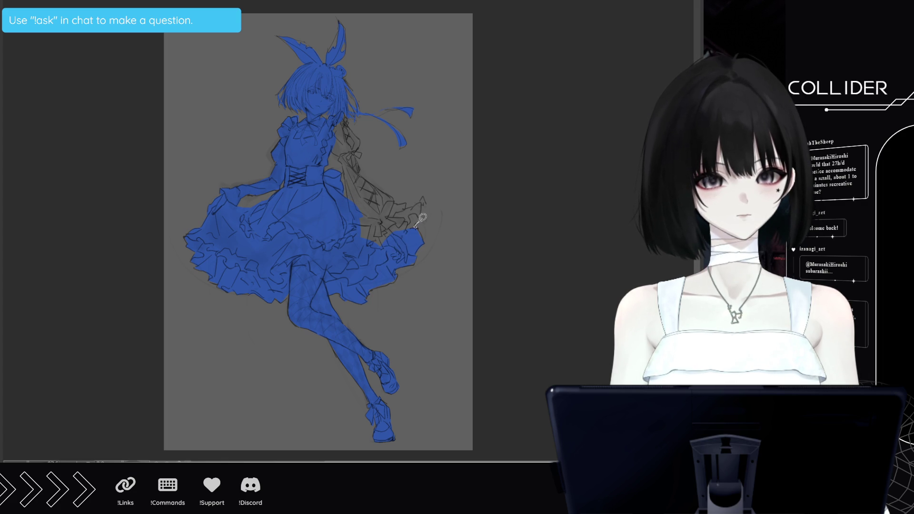
pyautogui.moveTo(429, 211)
pyautogui.mouseDown()
pyautogui.moveTo(423, 195)
pyautogui.moveTo(411, 198)
pyautogui.moveTo(354, 238)
pyautogui.moveTo(362, 241)
pyautogui.mouseUp()
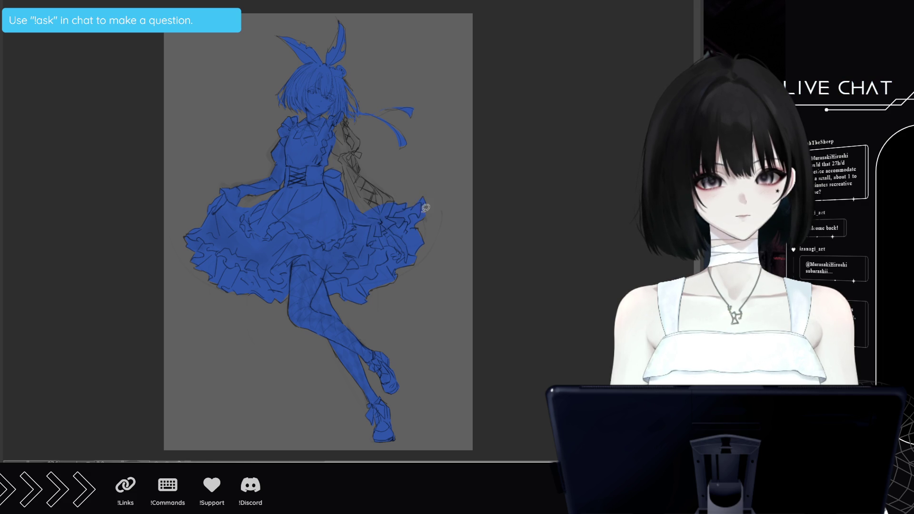
pyautogui.moveTo(355, 159)
pyautogui.mouseDown()
pyautogui.moveTo(350, 200)
pyautogui.moveTo(365, 171)
pyautogui.moveTo(397, 196)
pyautogui.moveTo(353, 177)
pyautogui.moveTo(353, 153)
pyautogui.moveTo(336, 133)
pyautogui.moveTo(350, 119)
pyautogui.moveTo(360, 146)
pyautogui.mouseUp()
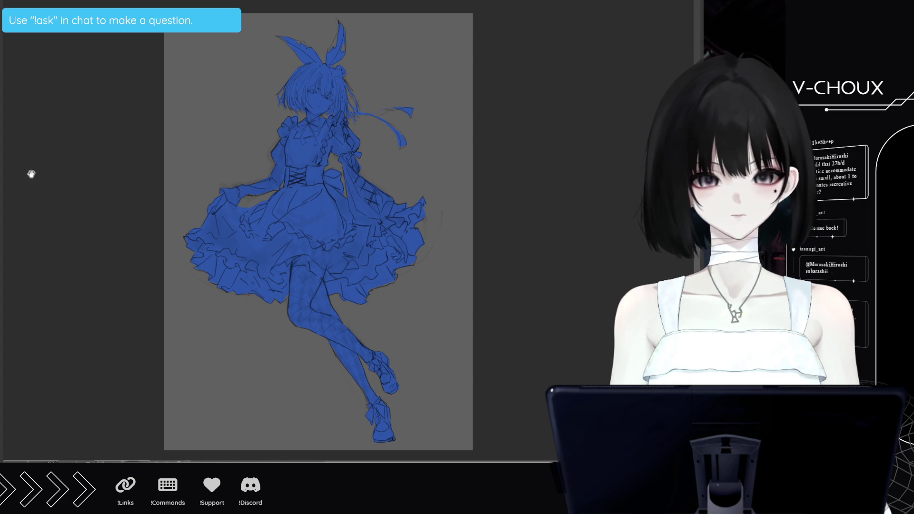
pyautogui.press('5')
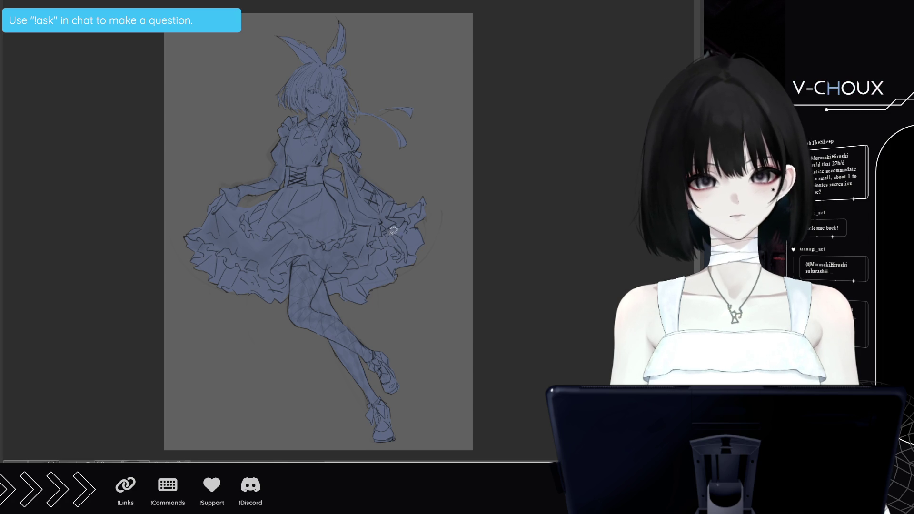
# - Draw two short light strokes on the skirt's right side beside the hand
pyautogui.moveTo(385, 234); pyautogui.dragTo(399, 244)
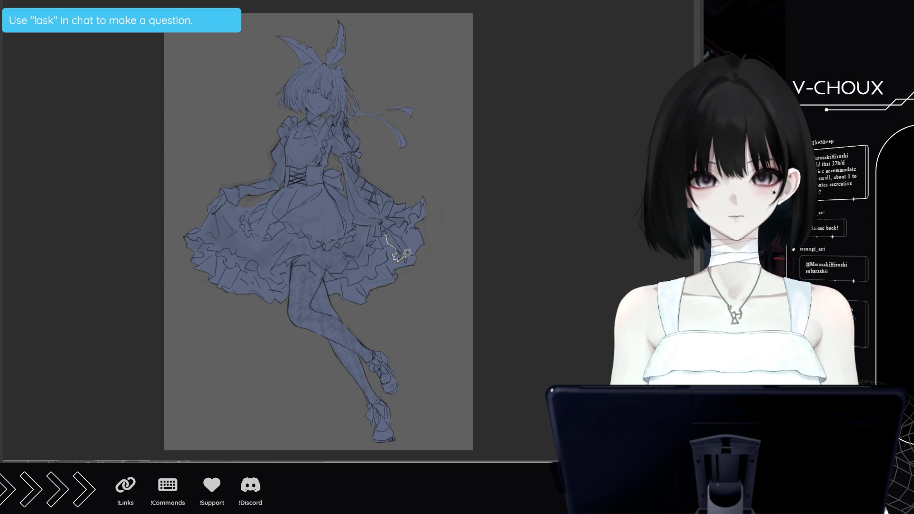
pyautogui.moveTo(408, 257); pyautogui.dragTo(400, 232)
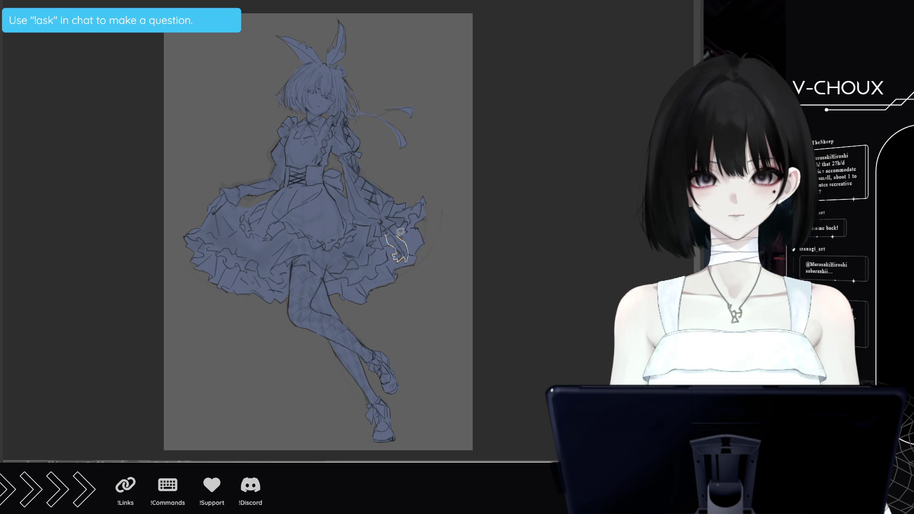
# - Fill the right hand, the face up to the hair parting, and the left hand with pale cream
pyautogui.click(388, 224)
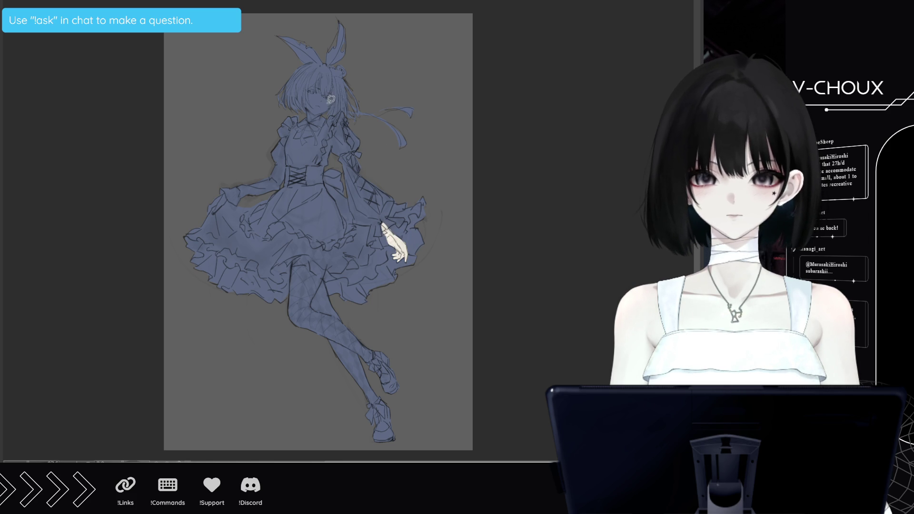
pyautogui.click(312, 104)
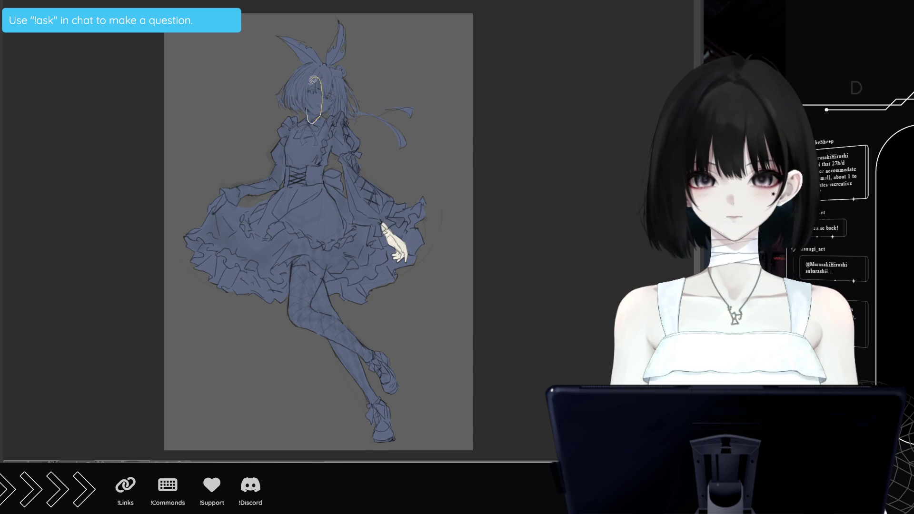
pyautogui.click(317, 77)
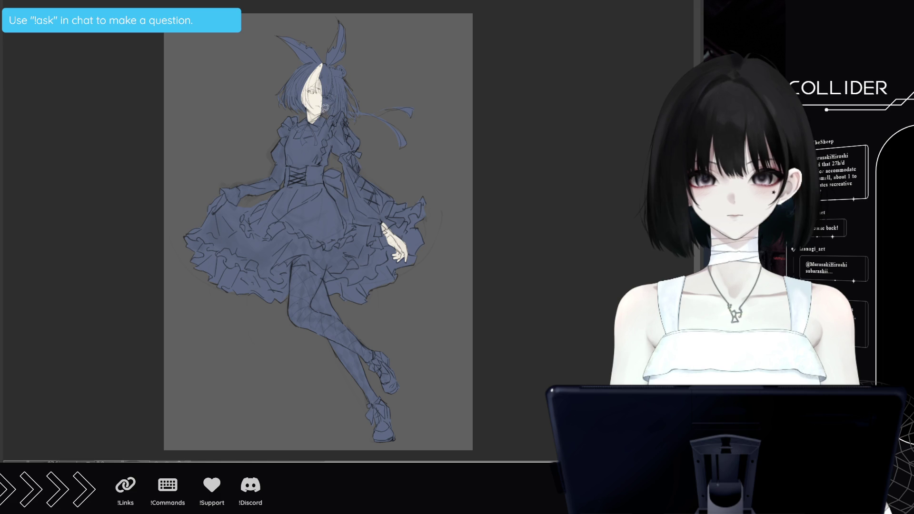
pyautogui.click(331, 105)
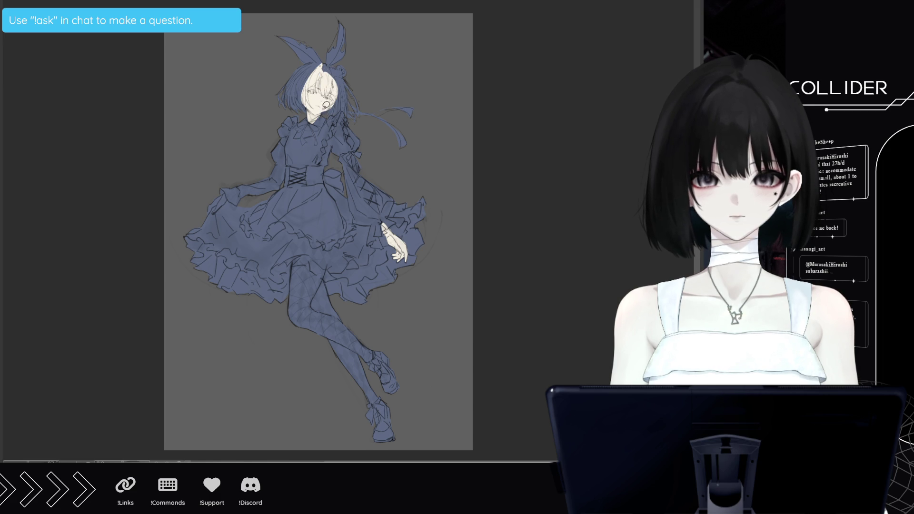
pyautogui.click(333, 103)
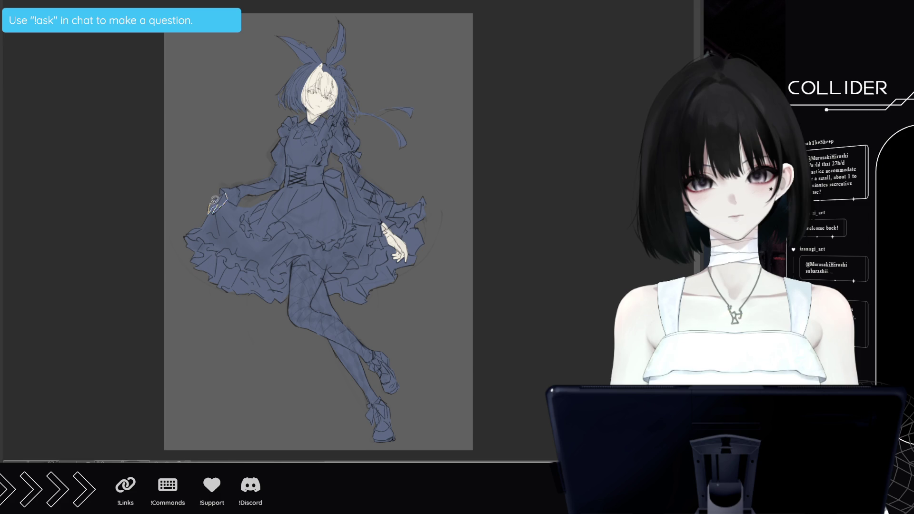
pyautogui.click(218, 198)
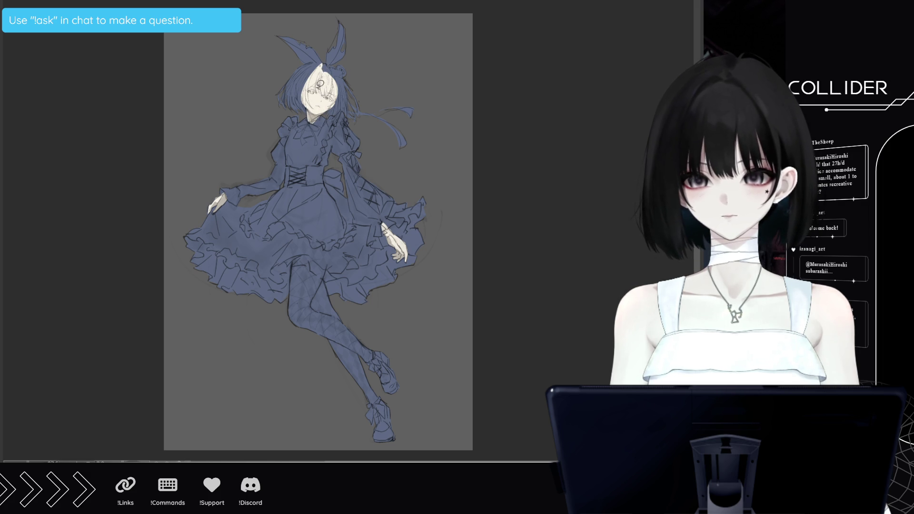
# - Tone the face toward a warmer beige around the eyes
pyautogui.moveTo(314, 100); pyautogui.dragTo(349, 71)
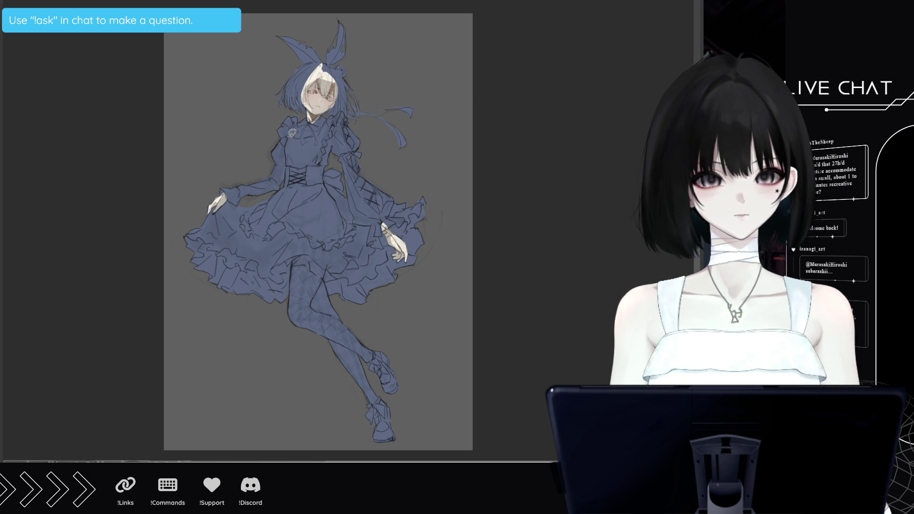
# - Paint a white bodice front and a white collar below the chin, plus a pale hair strand by the neck
pyautogui.moveTo(293, 162); pyautogui.dragTo(285, 120)
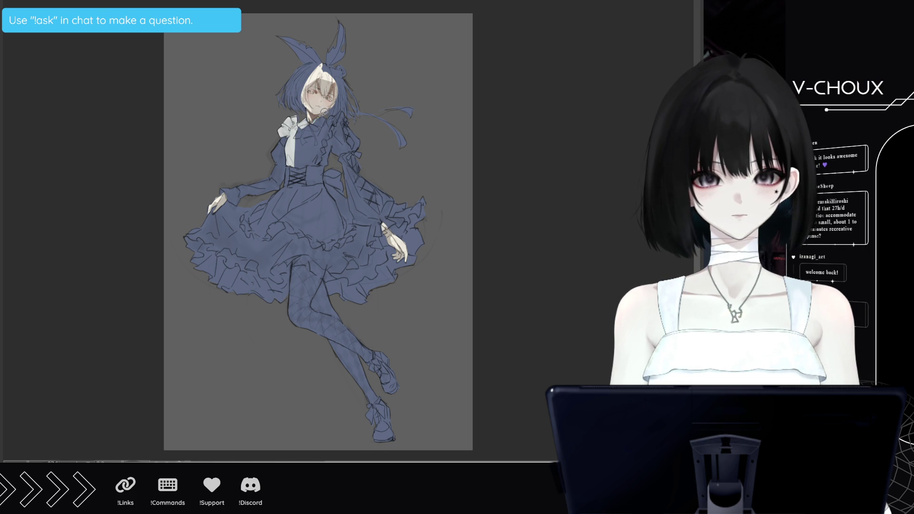
pyautogui.moveTo(324, 123)
pyautogui.mouseDown()
pyautogui.moveTo(314, 165)
pyautogui.moveTo(307, 157)
pyautogui.mouseUp()
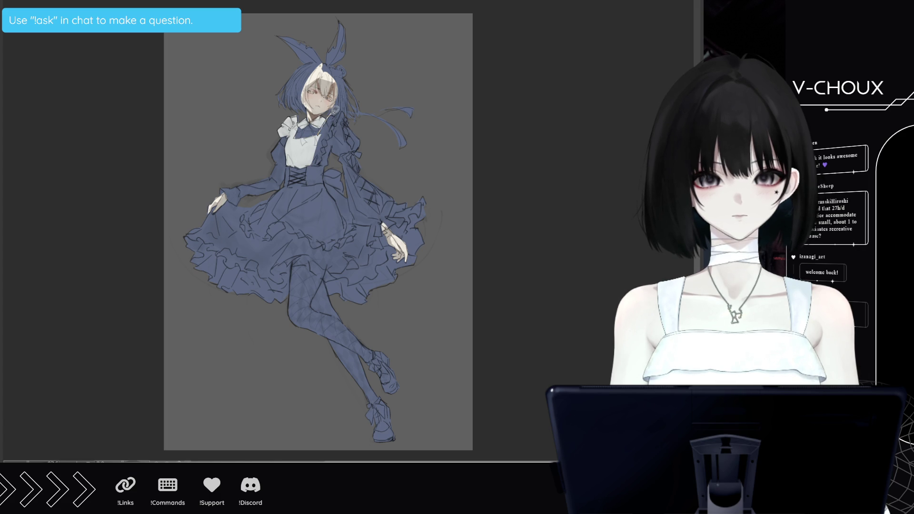
pyautogui.moveTo(347, 106)
pyautogui.mouseDown()
pyautogui.moveTo(329, 142)
pyautogui.moveTo(343, 112)
pyautogui.mouseUp()
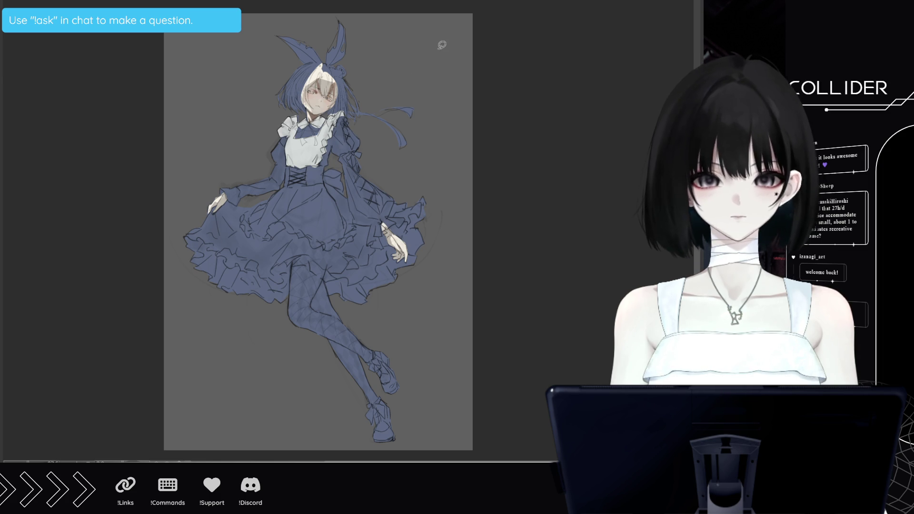
# - Outline and fill a white apron down the skirt front, lighten its grey shading, and draw a curled hem frill
pyautogui.moveTo(332, 187); pyautogui.dragTo(349, 215)
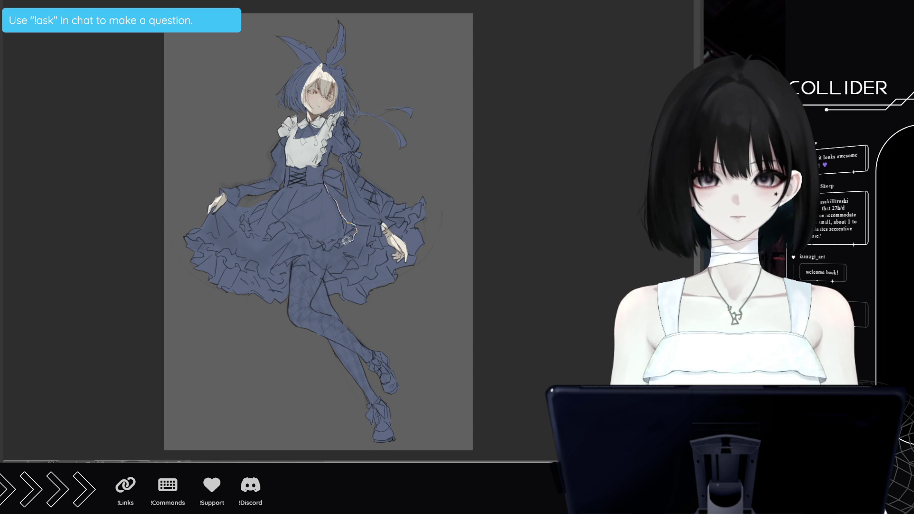
pyautogui.moveTo(338, 241)
pyautogui.mouseDown()
pyautogui.moveTo(322, 241)
pyautogui.moveTo(324, 183)
pyautogui.moveTo(314, 182)
pyautogui.moveTo(305, 228)
pyautogui.moveTo(286, 210)
pyautogui.moveTo(281, 233)
pyautogui.moveTo(269, 241)
pyautogui.moveTo(255, 229)
pyautogui.mouseUp()
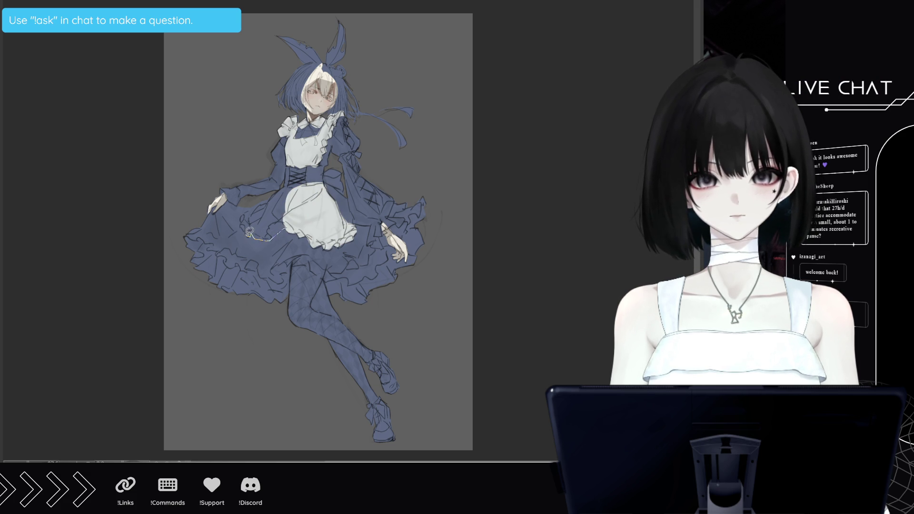
pyautogui.moveTo(260, 203)
pyautogui.mouseDown()
pyautogui.moveTo(294, 204)
pyautogui.moveTo(295, 189)
pyautogui.mouseUp()
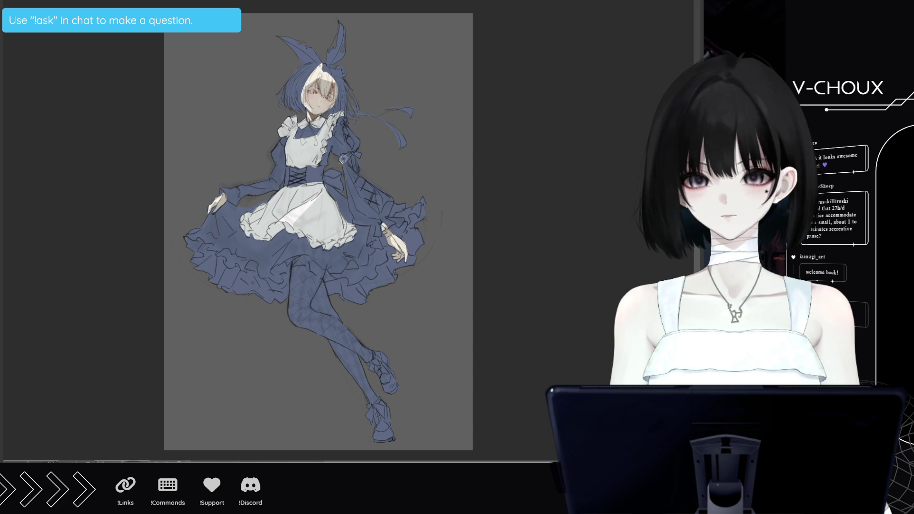
pyautogui.moveTo(336, 200); pyautogui.dragTo(320, 235)
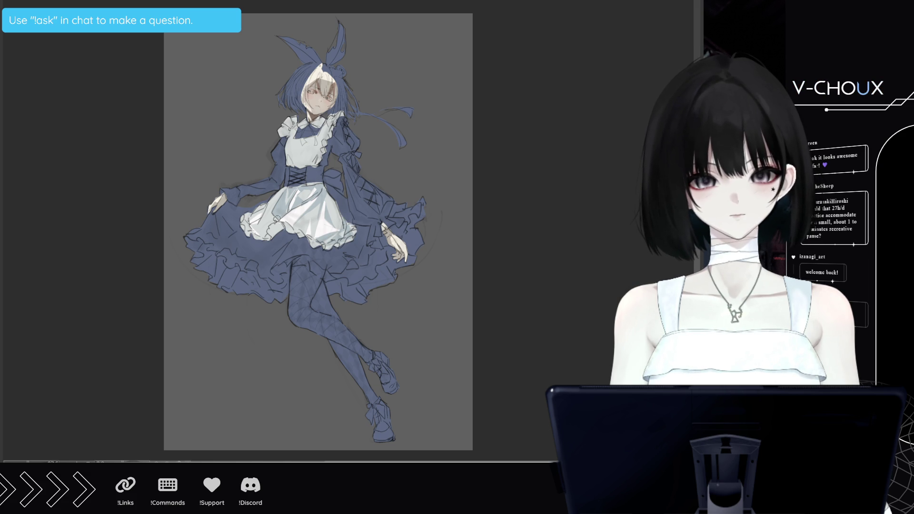
pyautogui.moveTo(258, 226); pyautogui.dragTo(275, 230)
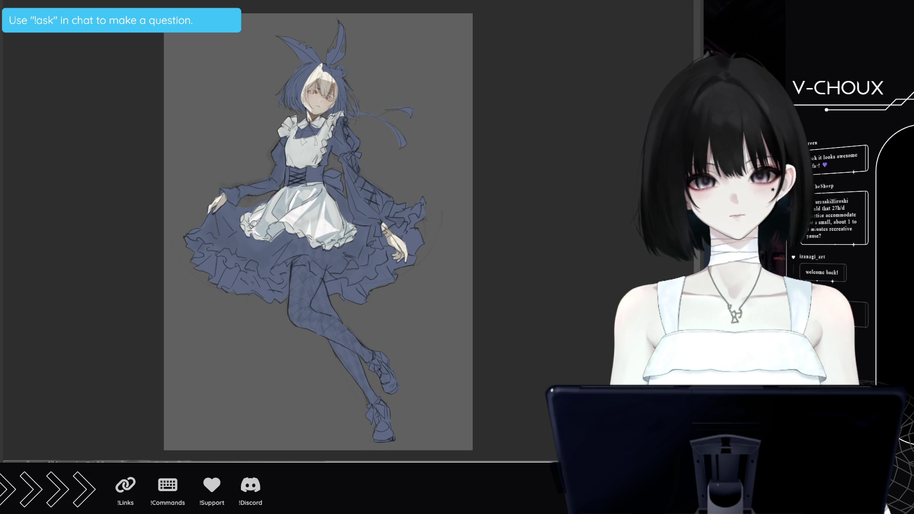